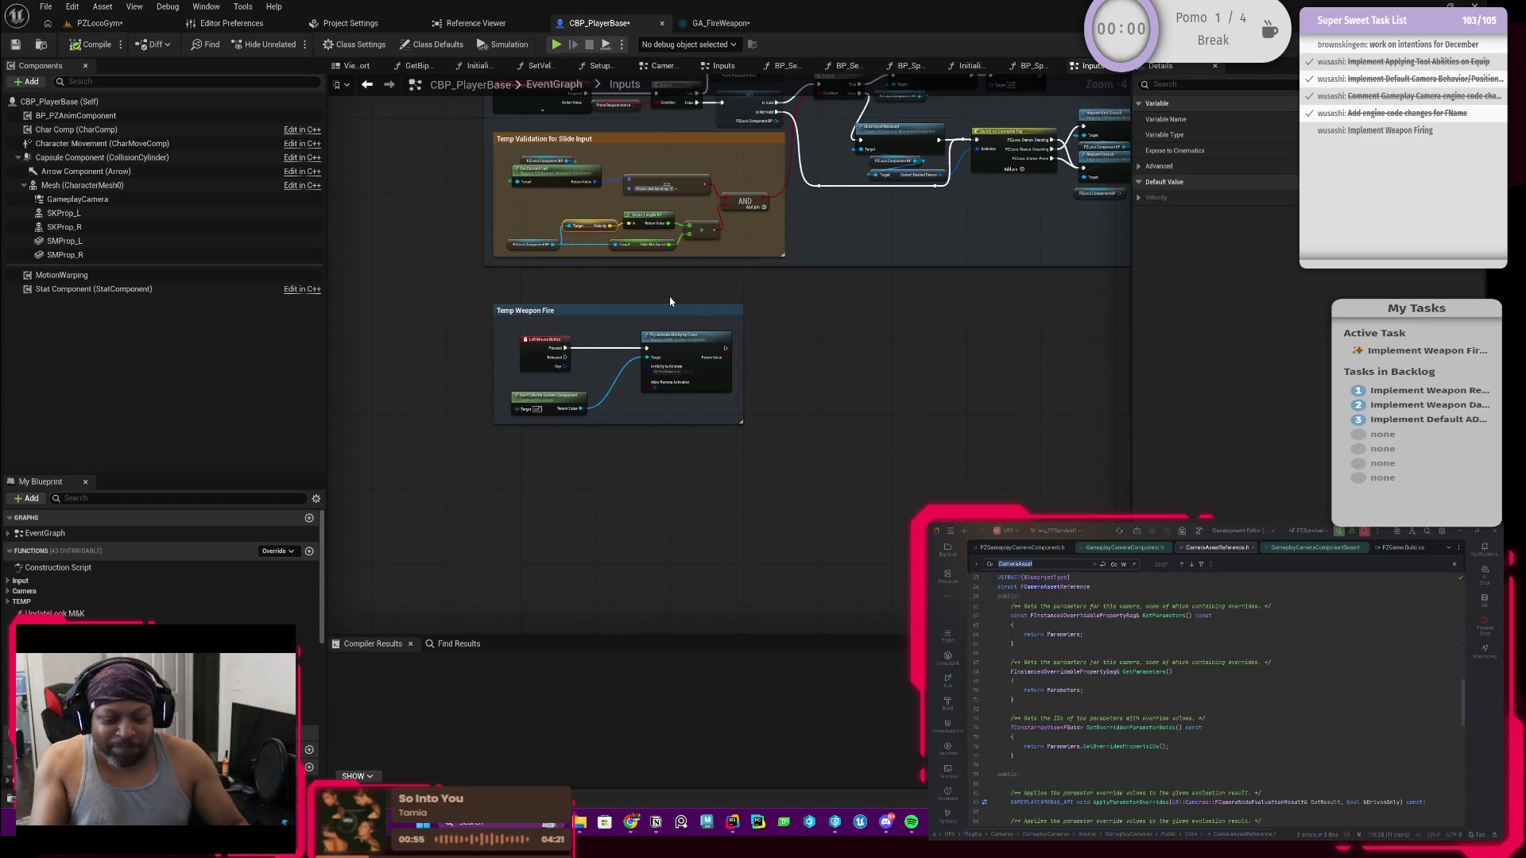
Step: Review the Prone, Focus Mode, Sprint and Jump input sections, then save CBP_PlayerBase
scroll(736, 342, "up", 4)
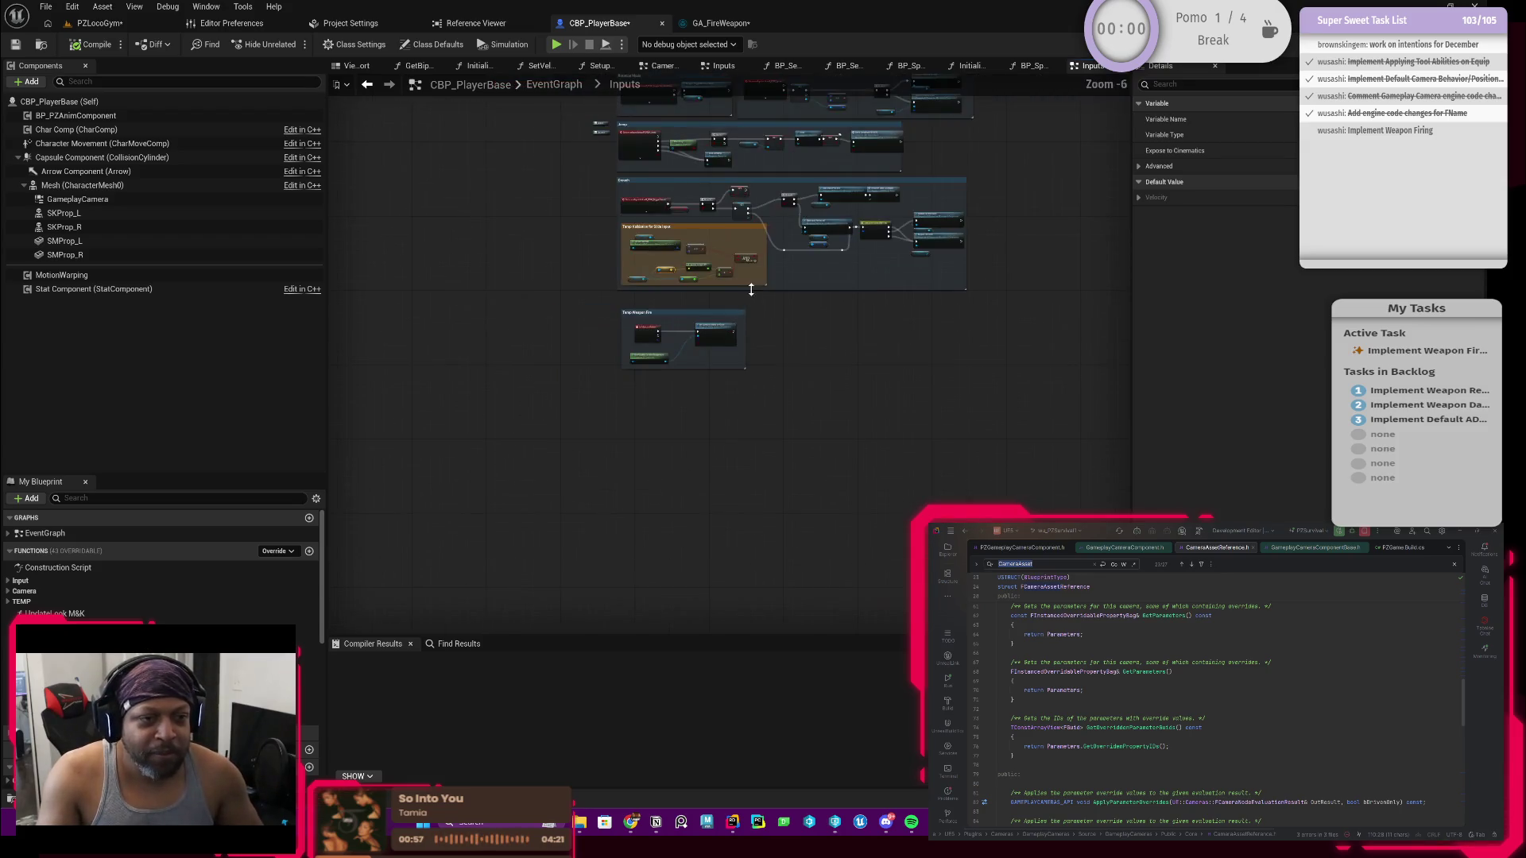
scroll(702, 254, "down", 1)
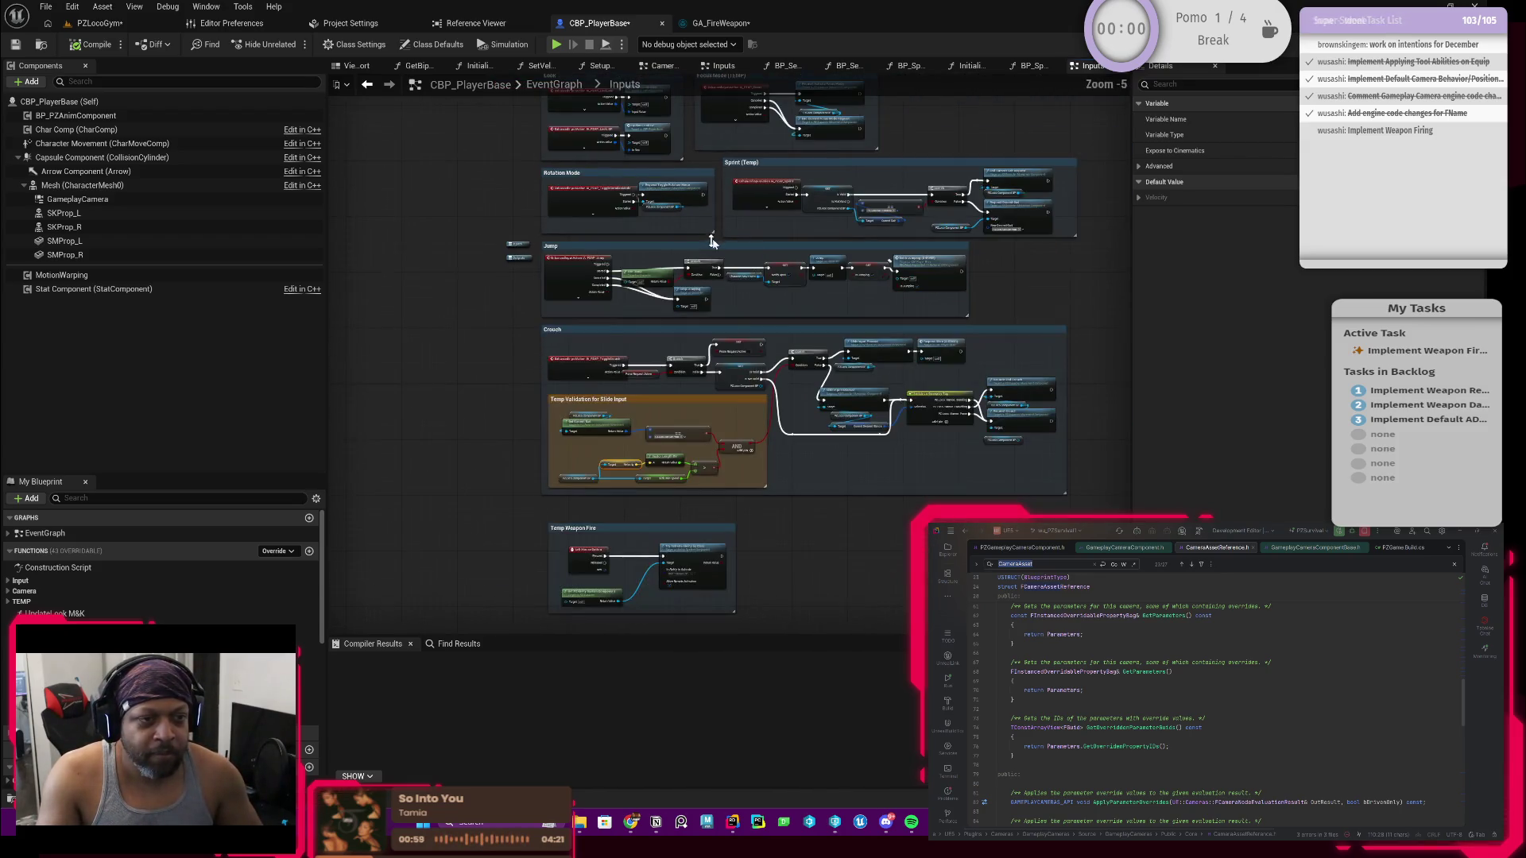
scroll(851, 386, "up", 3)
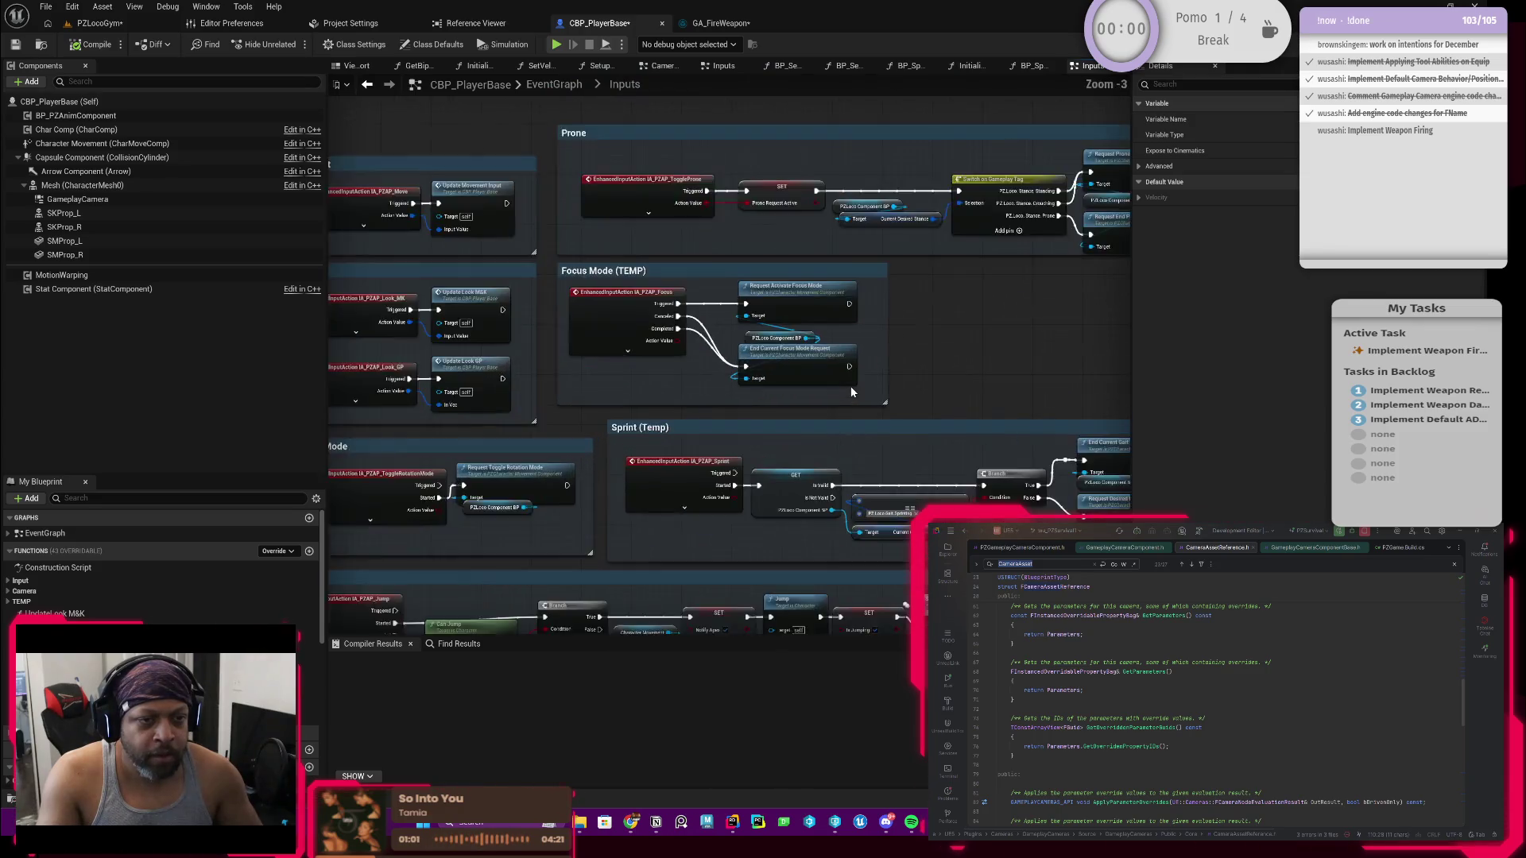
left_click_drag(685, 399, 721, 357)
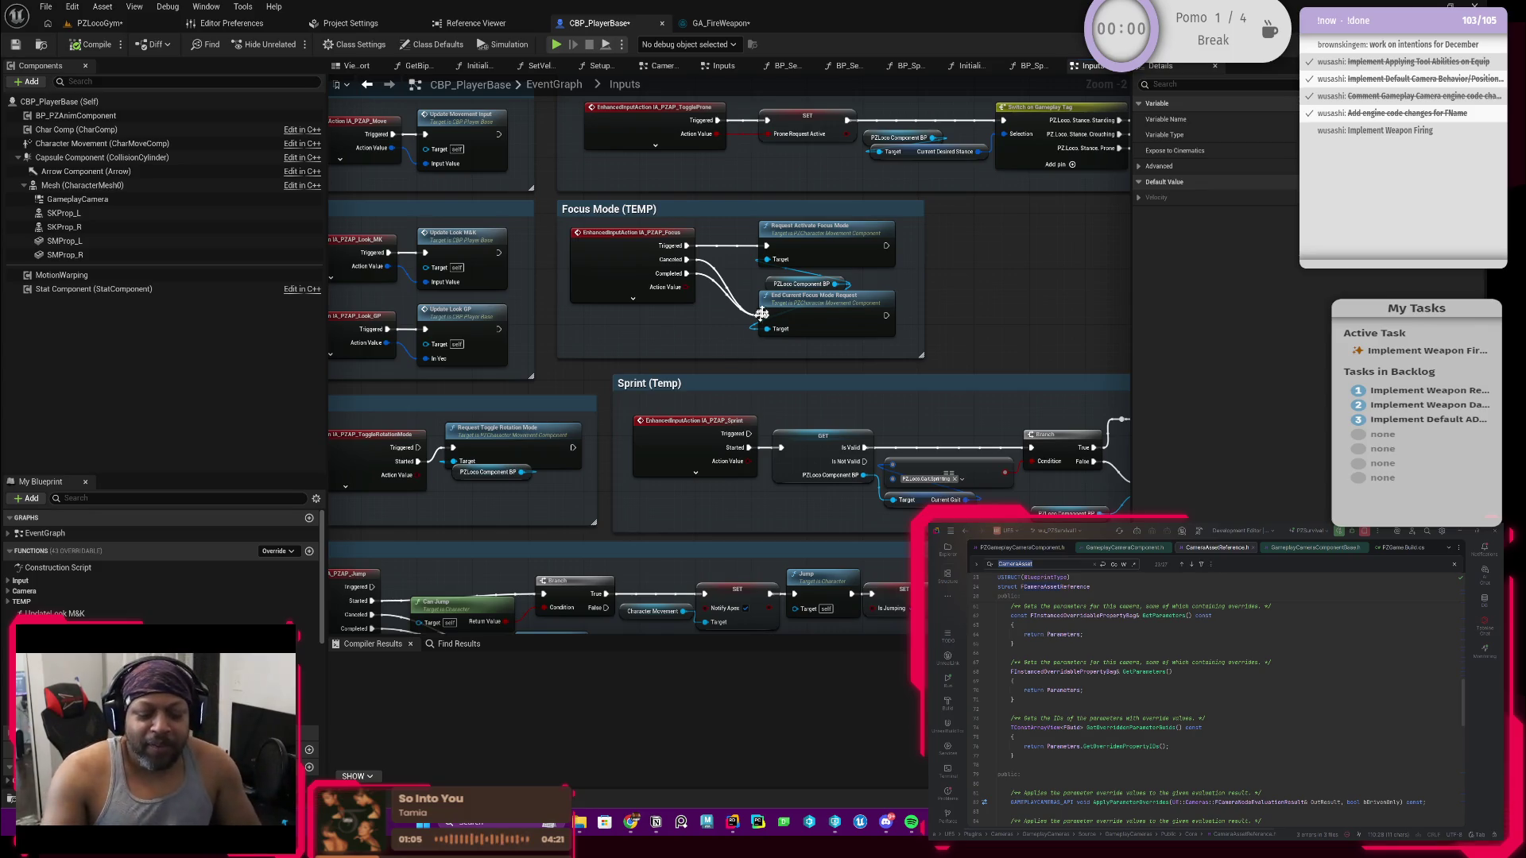
scroll(827, 346, "down", 2)
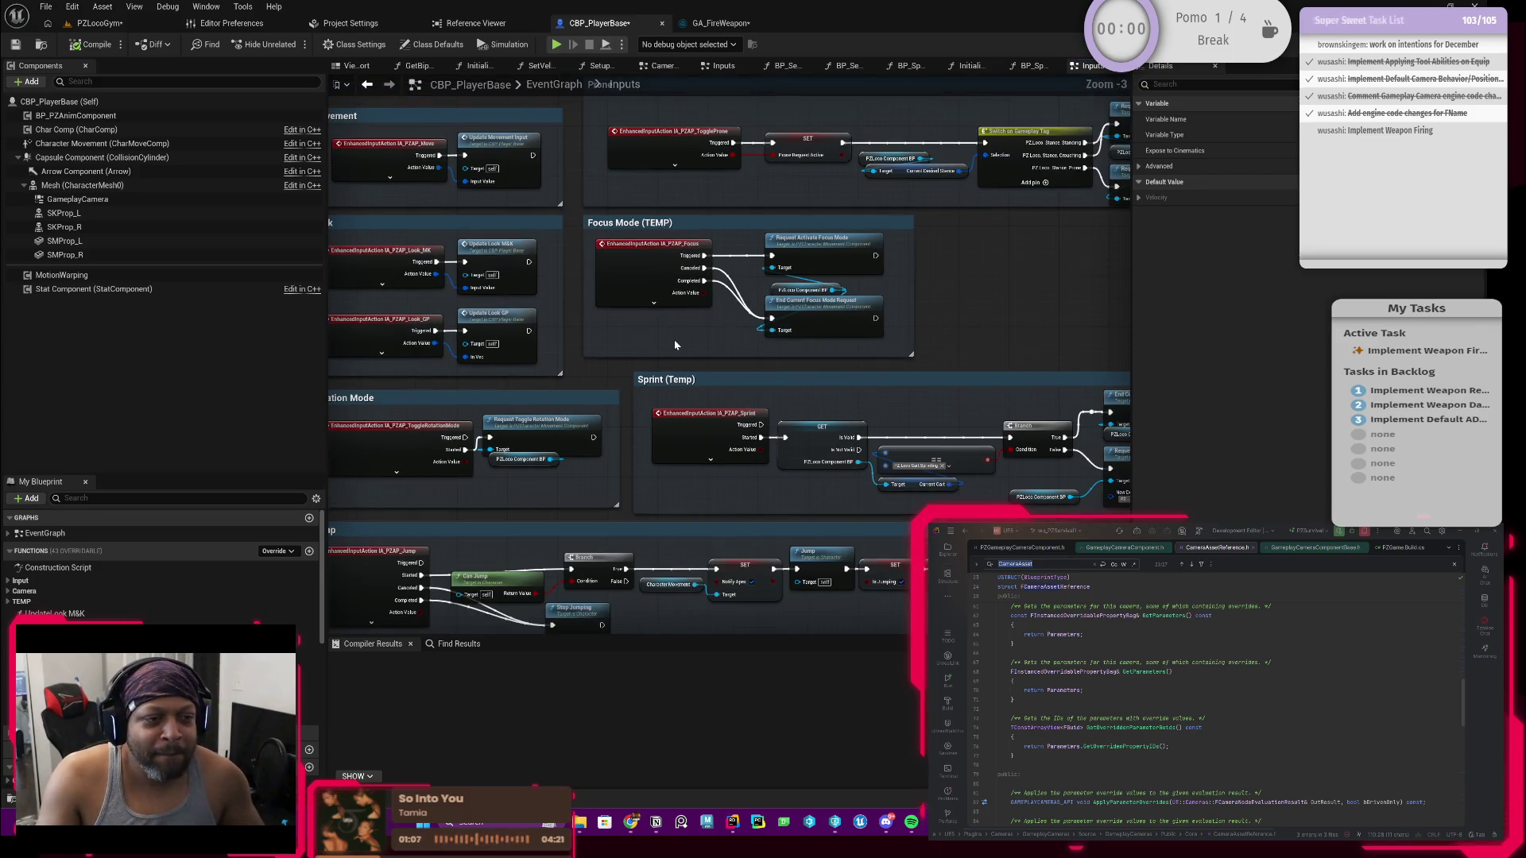
left_click_drag(809, 342, 684, 427)
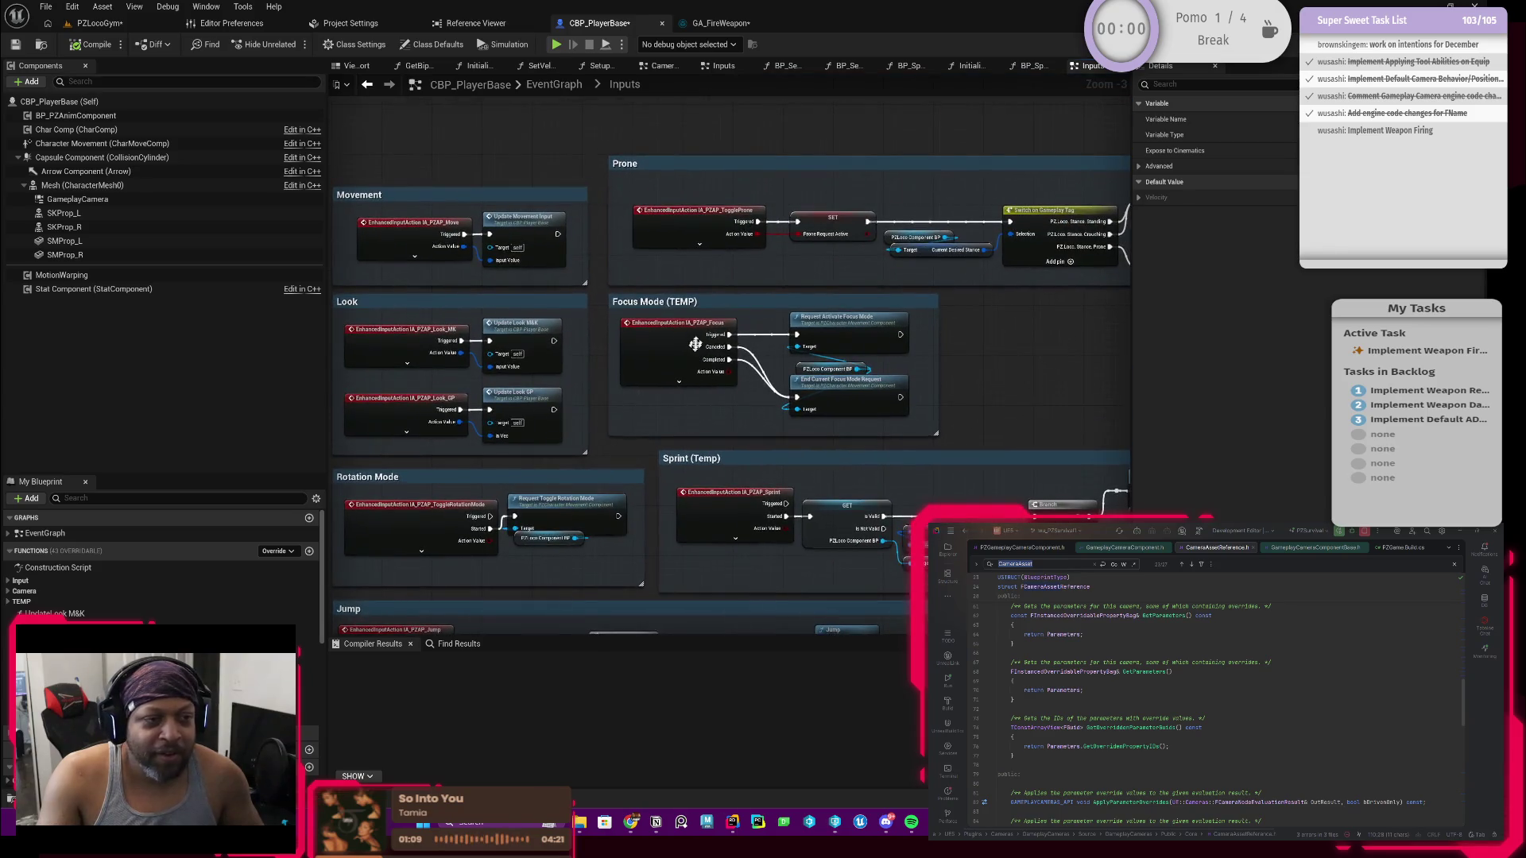
left_click_drag(624, 375, 633, 277)
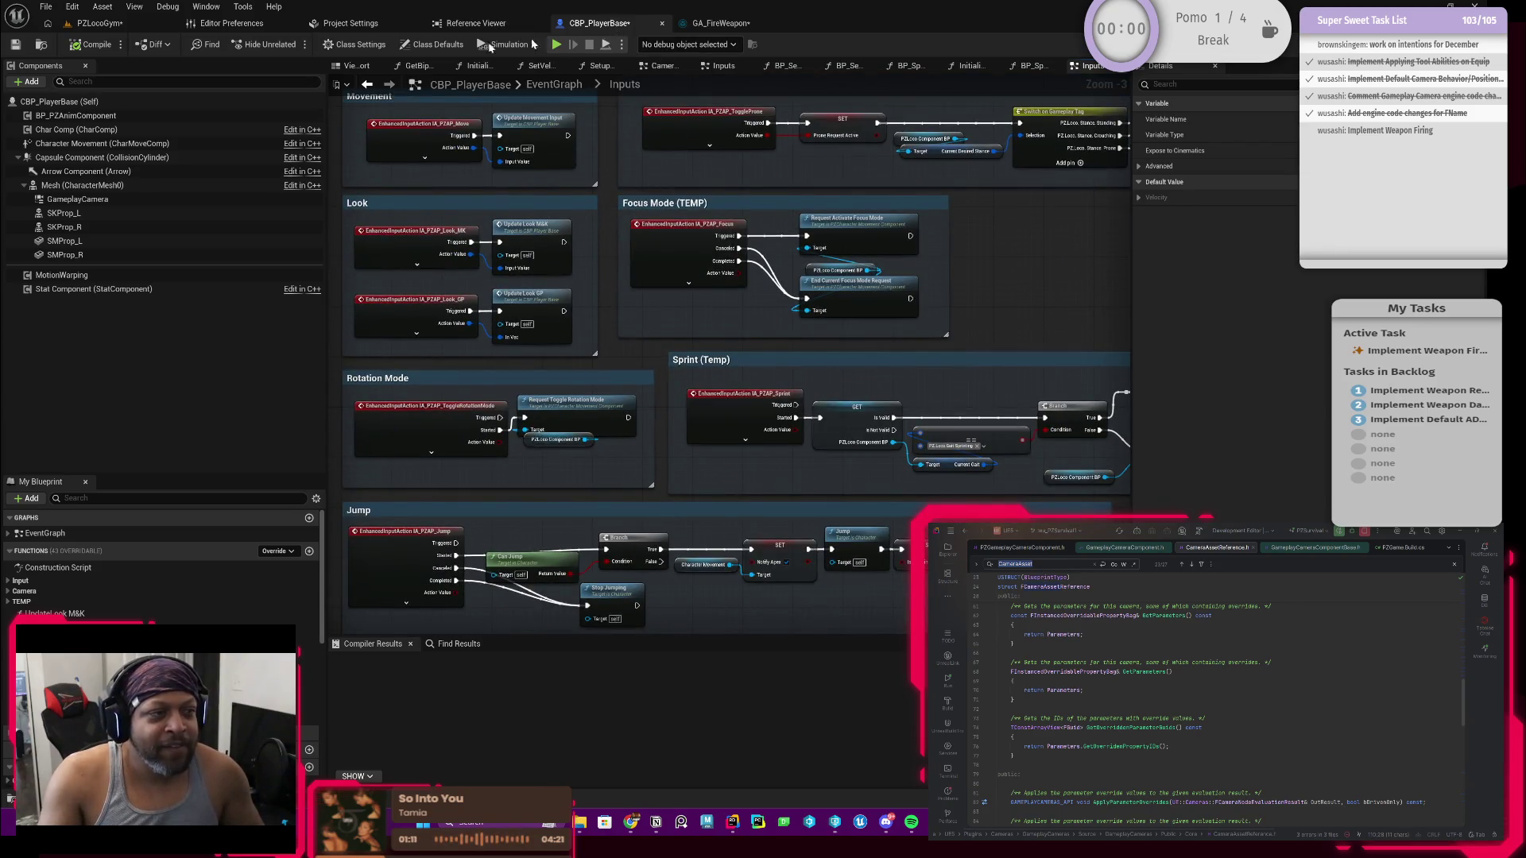
key("ctrl+s")
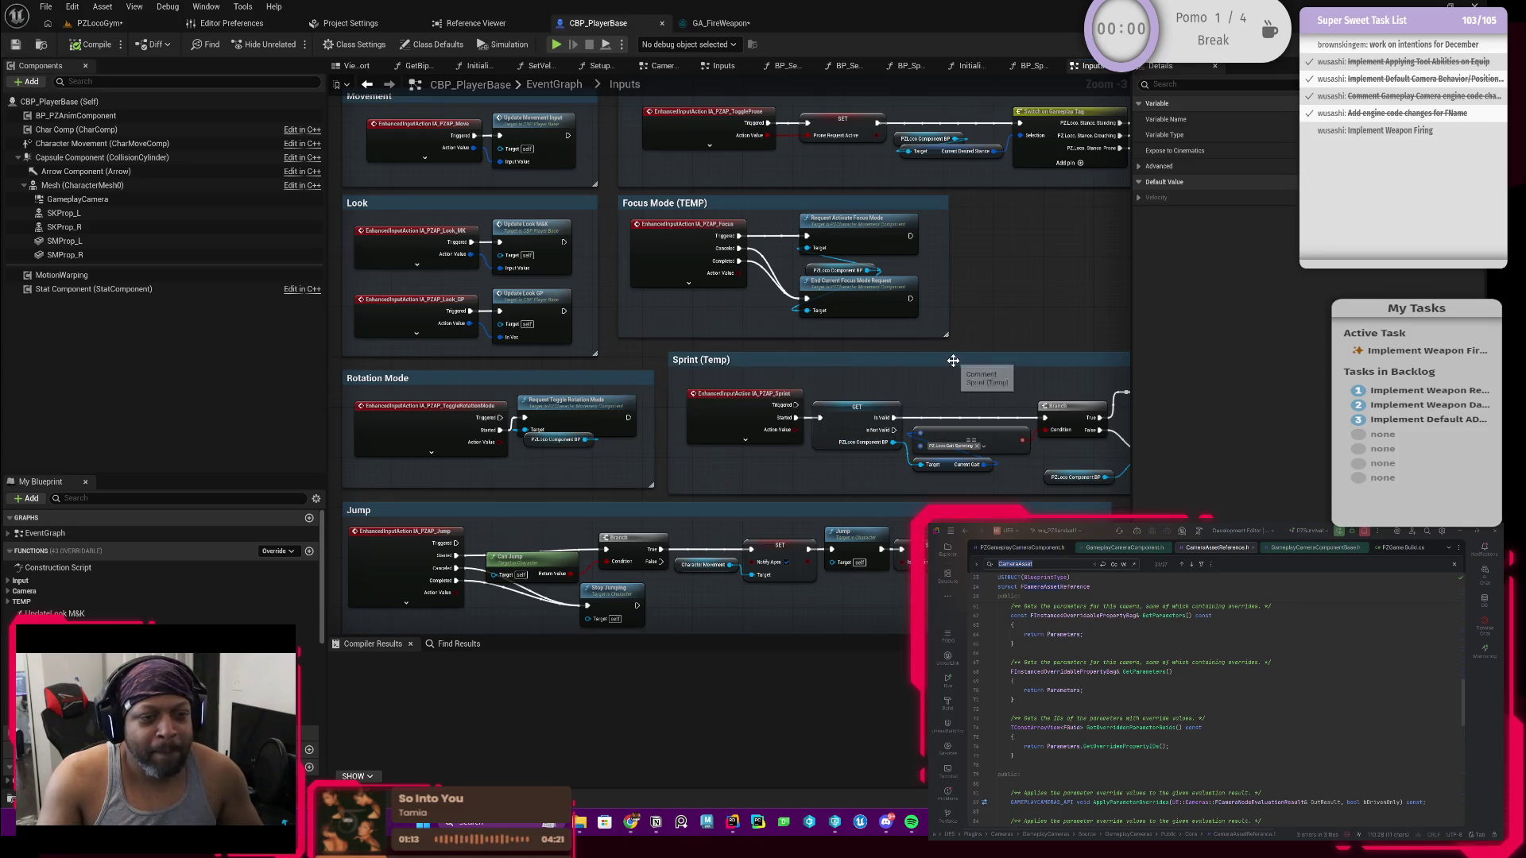
Step: Pan the EventGraph over the Movement, Look and Rotation Mode sections
left_click_drag(953, 360, 648, 460)
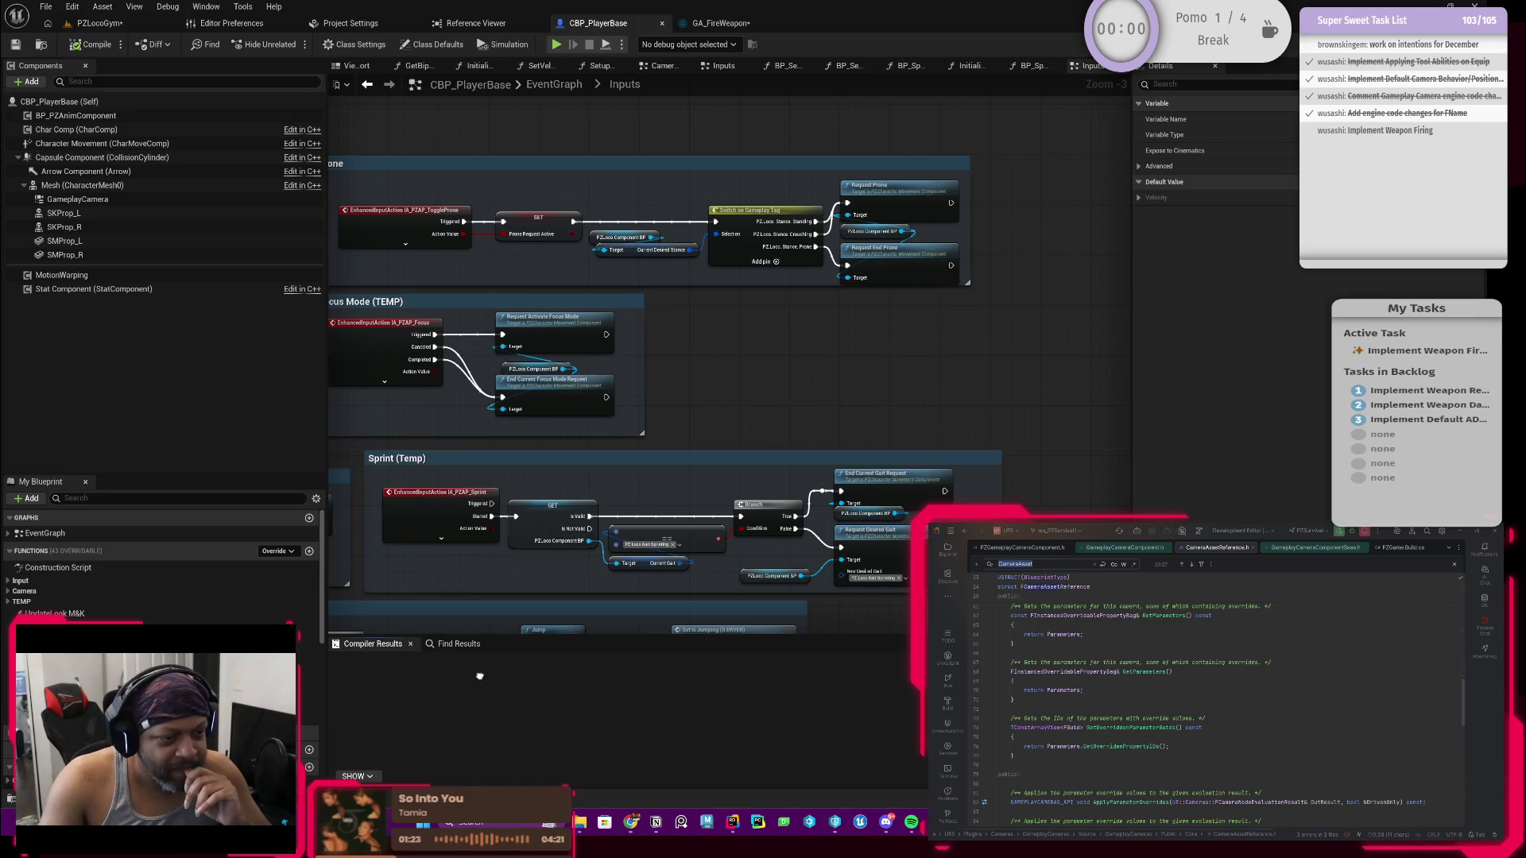
mouse_move(534, 463)
left_mouse_down()
mouse_move(825, 447)
mouse_move(577, 453)
mouse_move(648, 368)
left_mouse_up()
scroll(655, 394, "down", 1)
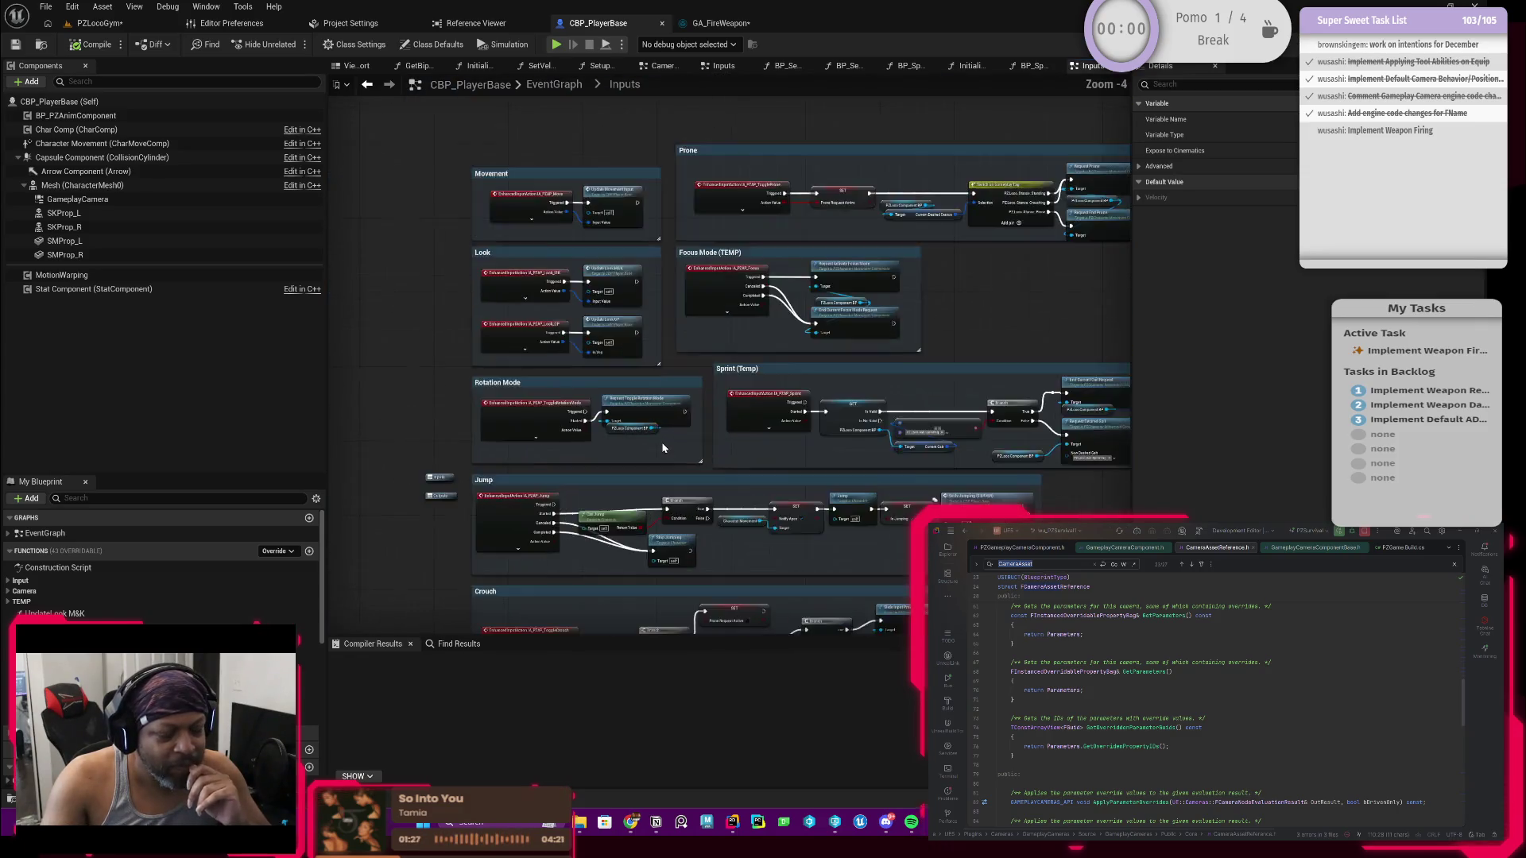
scroll(663, 447, "up", 1)
scroll(663, 448, "down", 1)
Step: Look over the GA_FireWeapon ability graph, then return to CBP_PlayerBase and bring up the Content Drawer
left_click(719, 23)
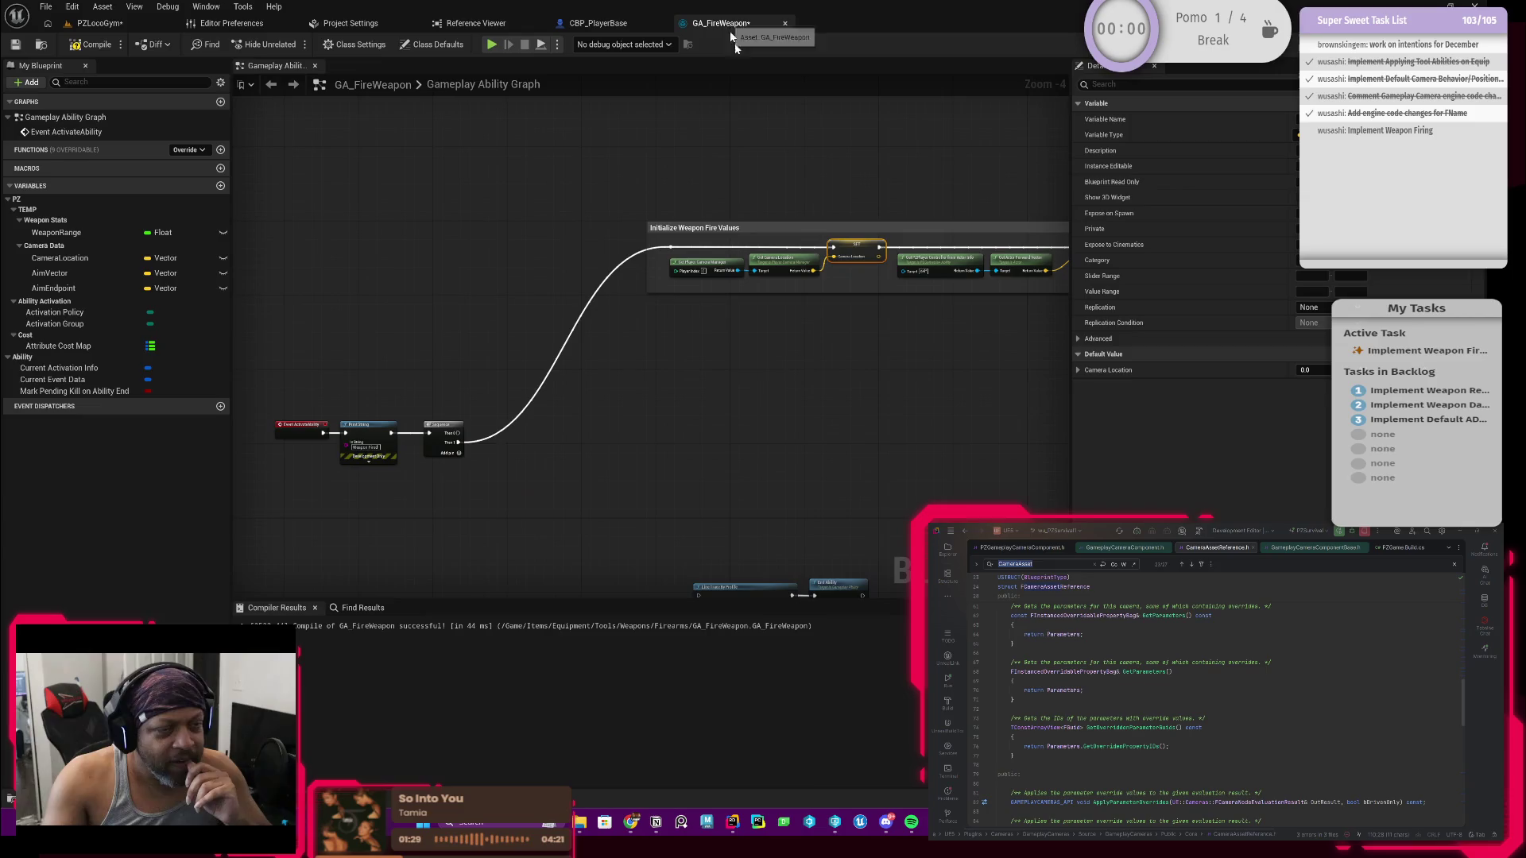
mouse_move(801, 510)
left_mouse_down()
mouse_move(817, 499)
mouse_move(806, 505)
left_mouse_up()
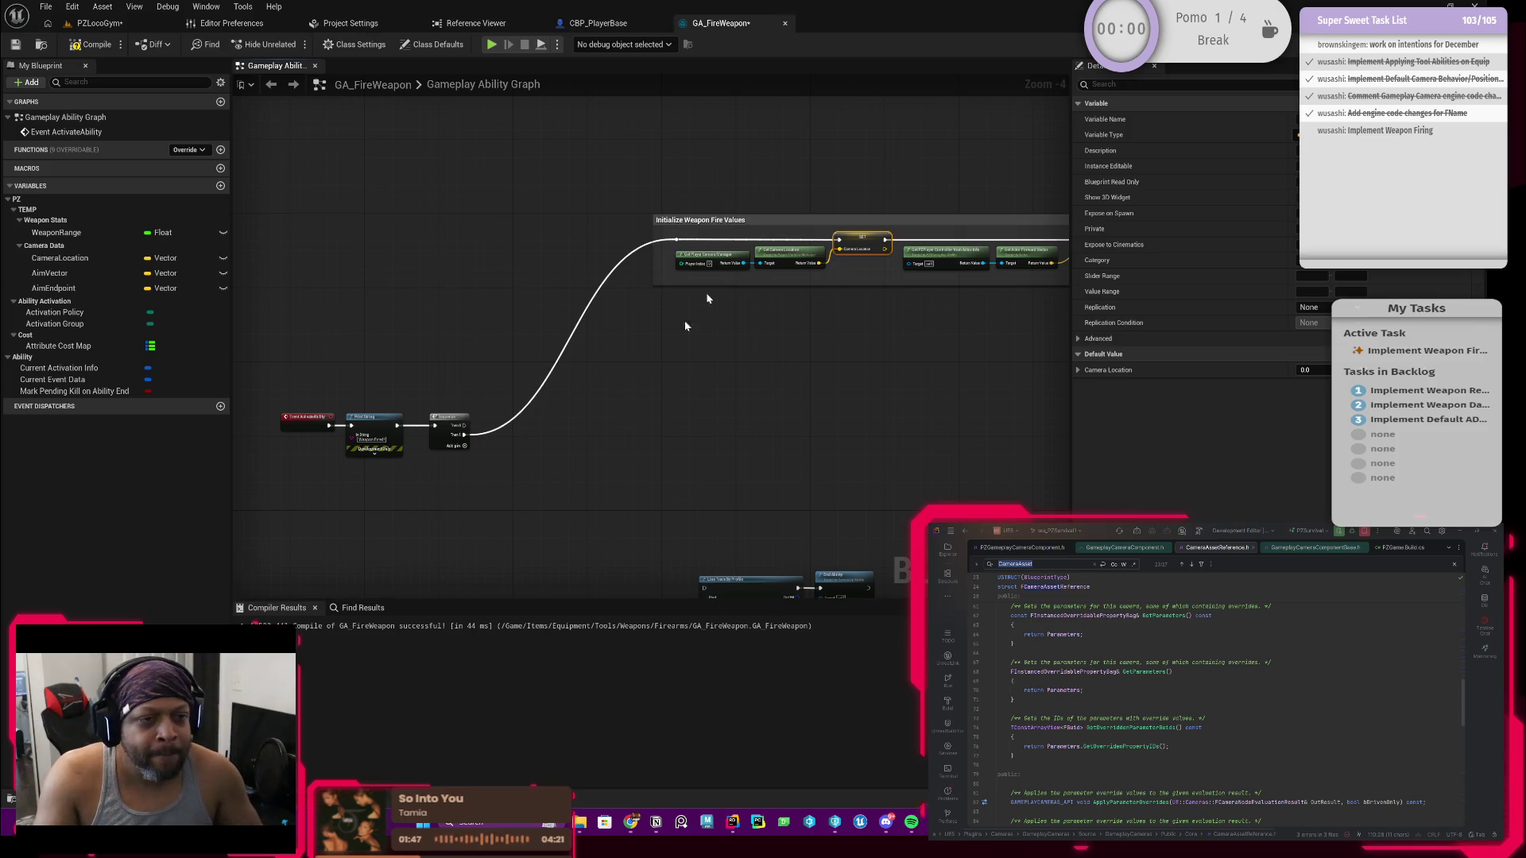
scroll(511, 317, "down", 1)
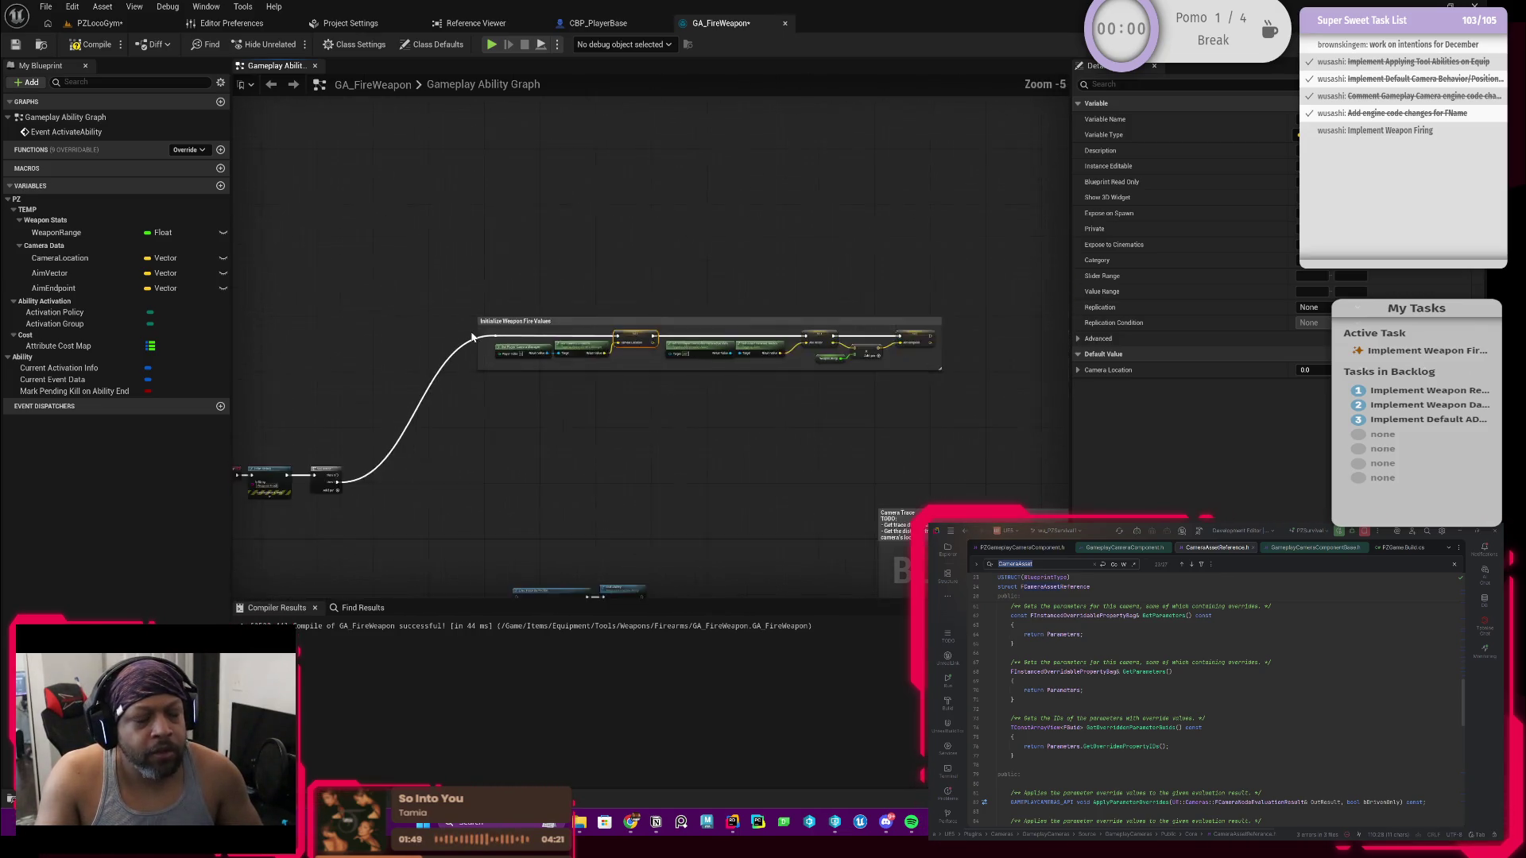
scroll(472, 338, "up", 2)
scroll(445, 366, "up", 1)
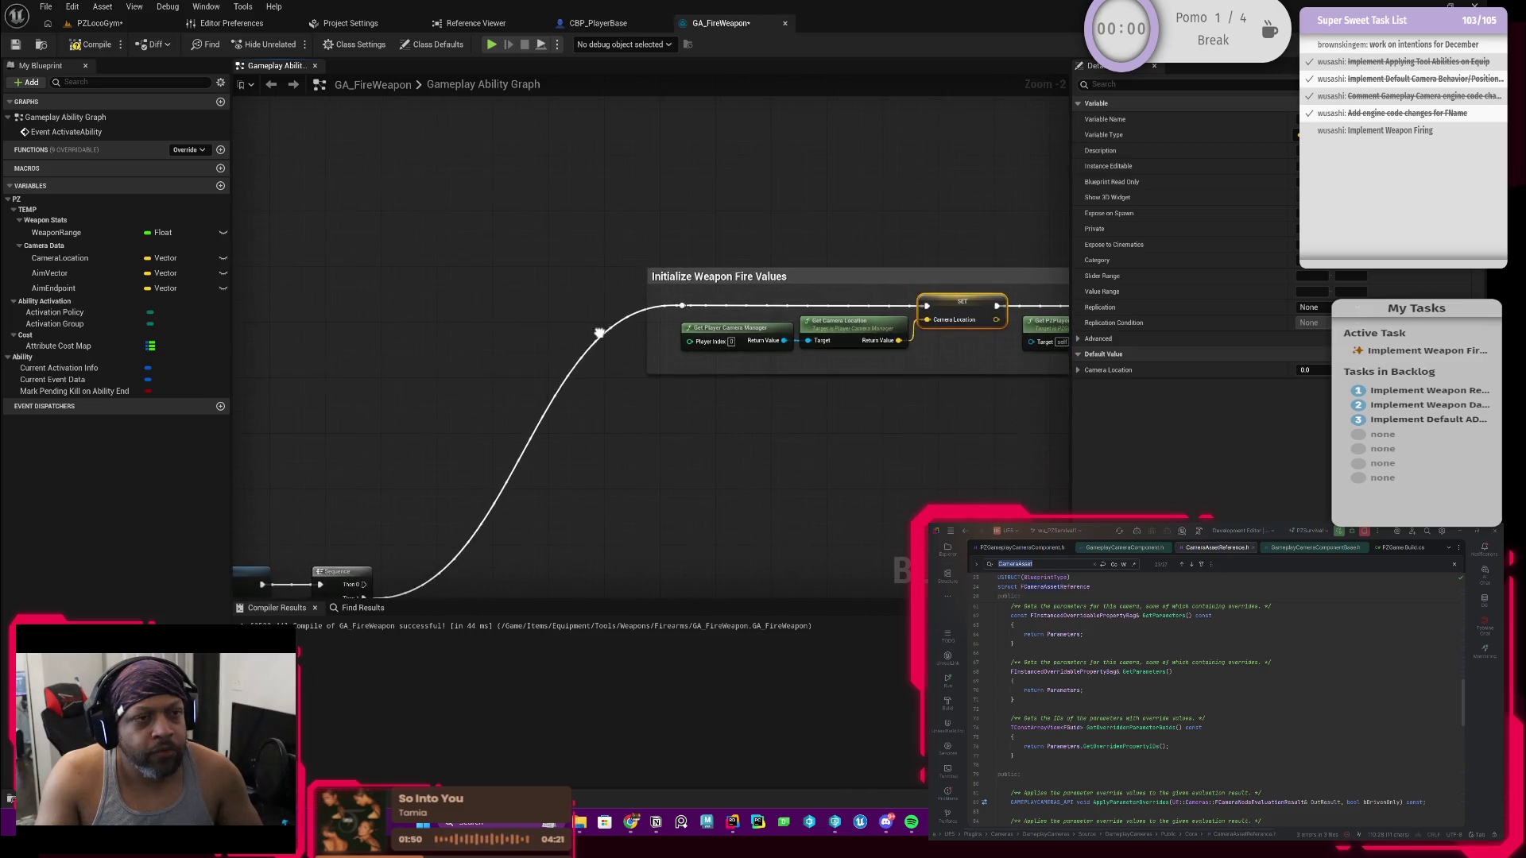
left_click(625, 24)
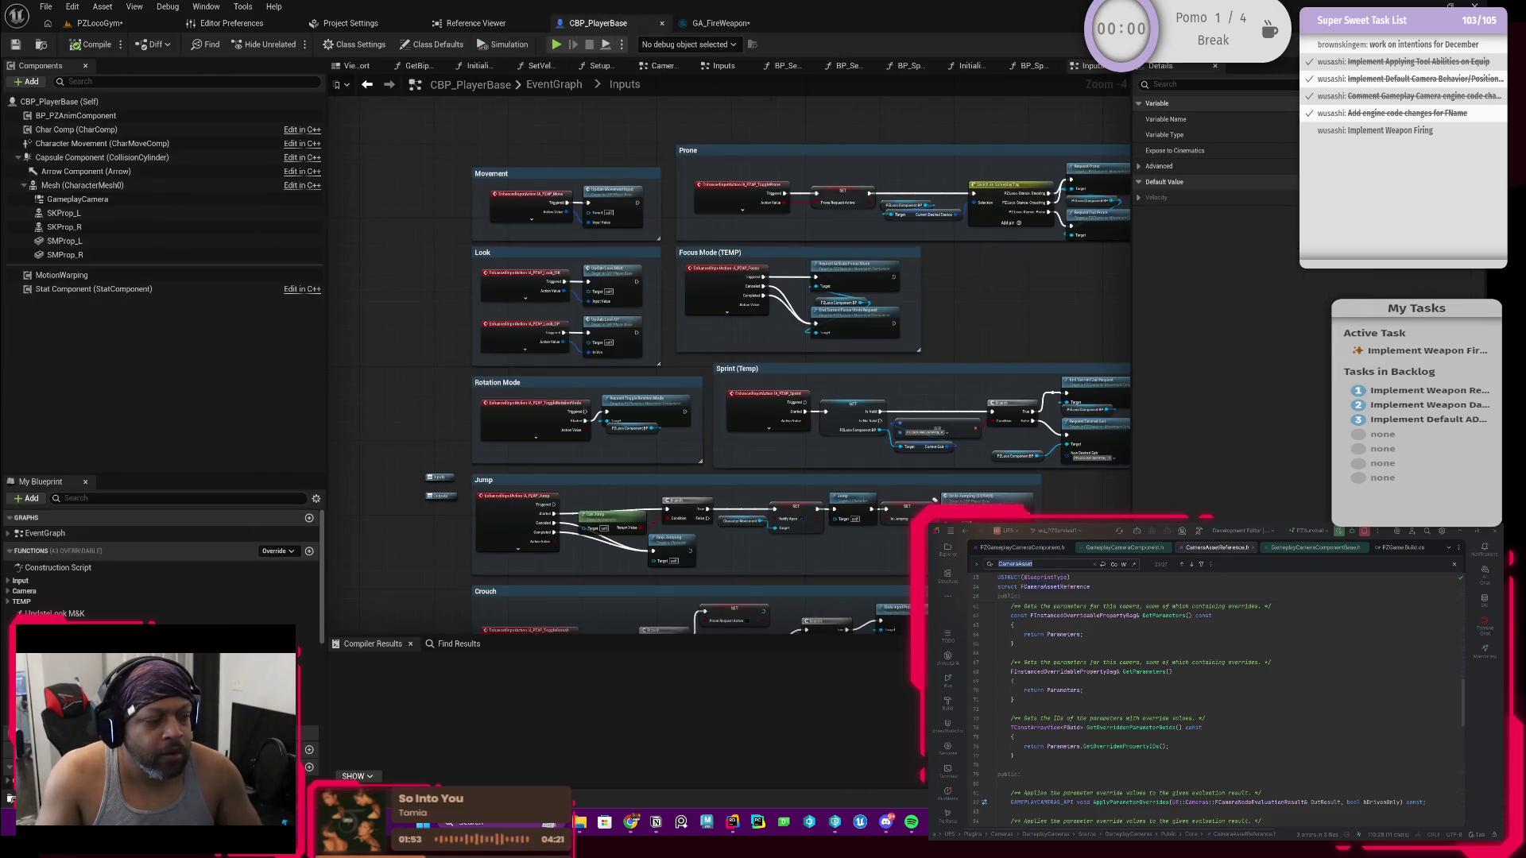
key("ctrl+space")
Step: Open BPI_EquipmentInterface from the Content Drawer, close the drawer, and start adding a new member
double_click(524, 608)
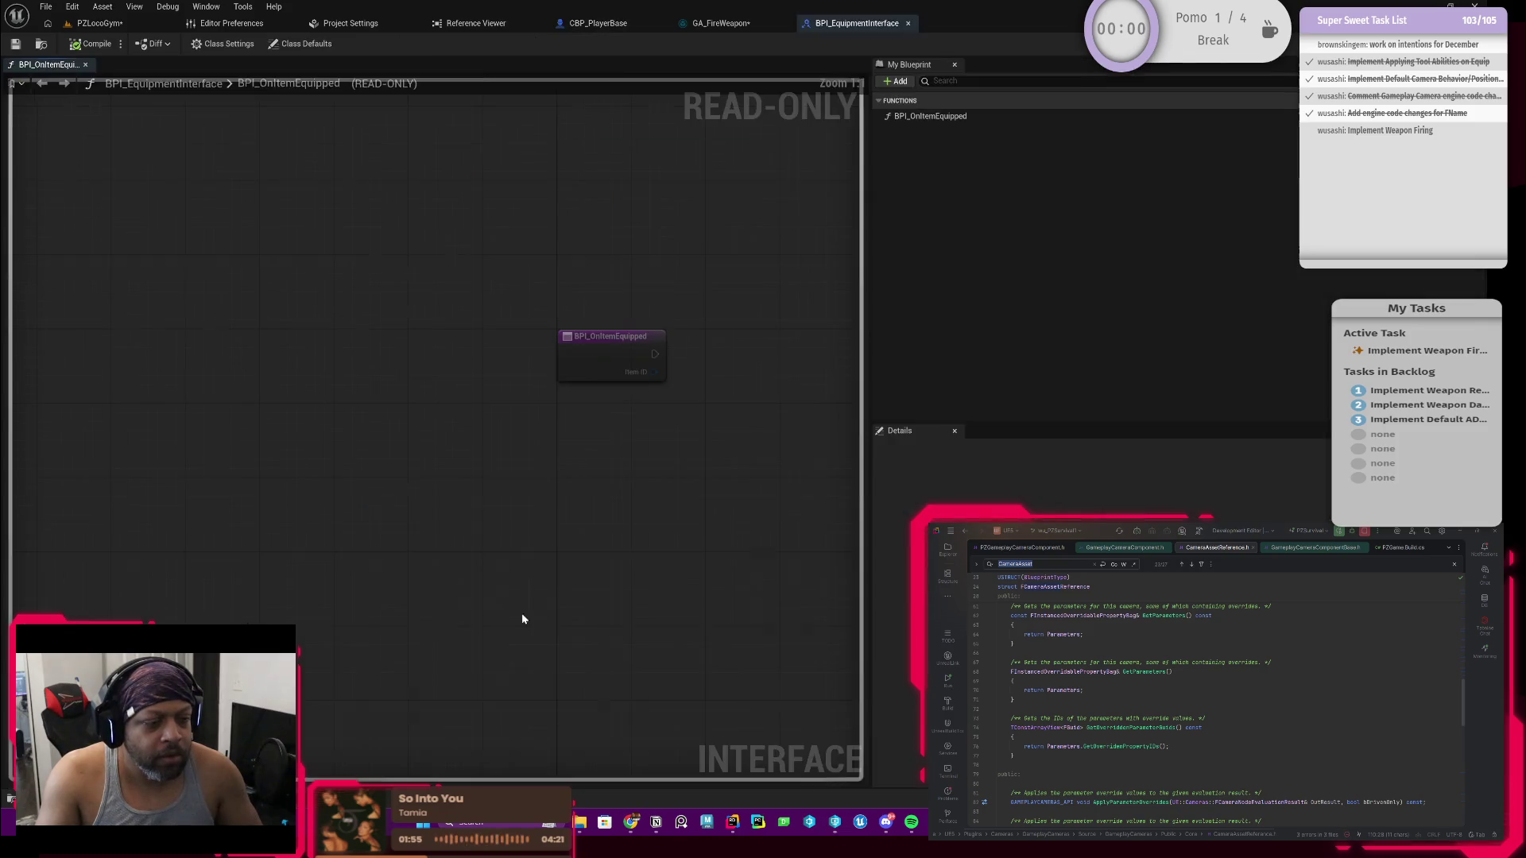
key("ctrl+space")
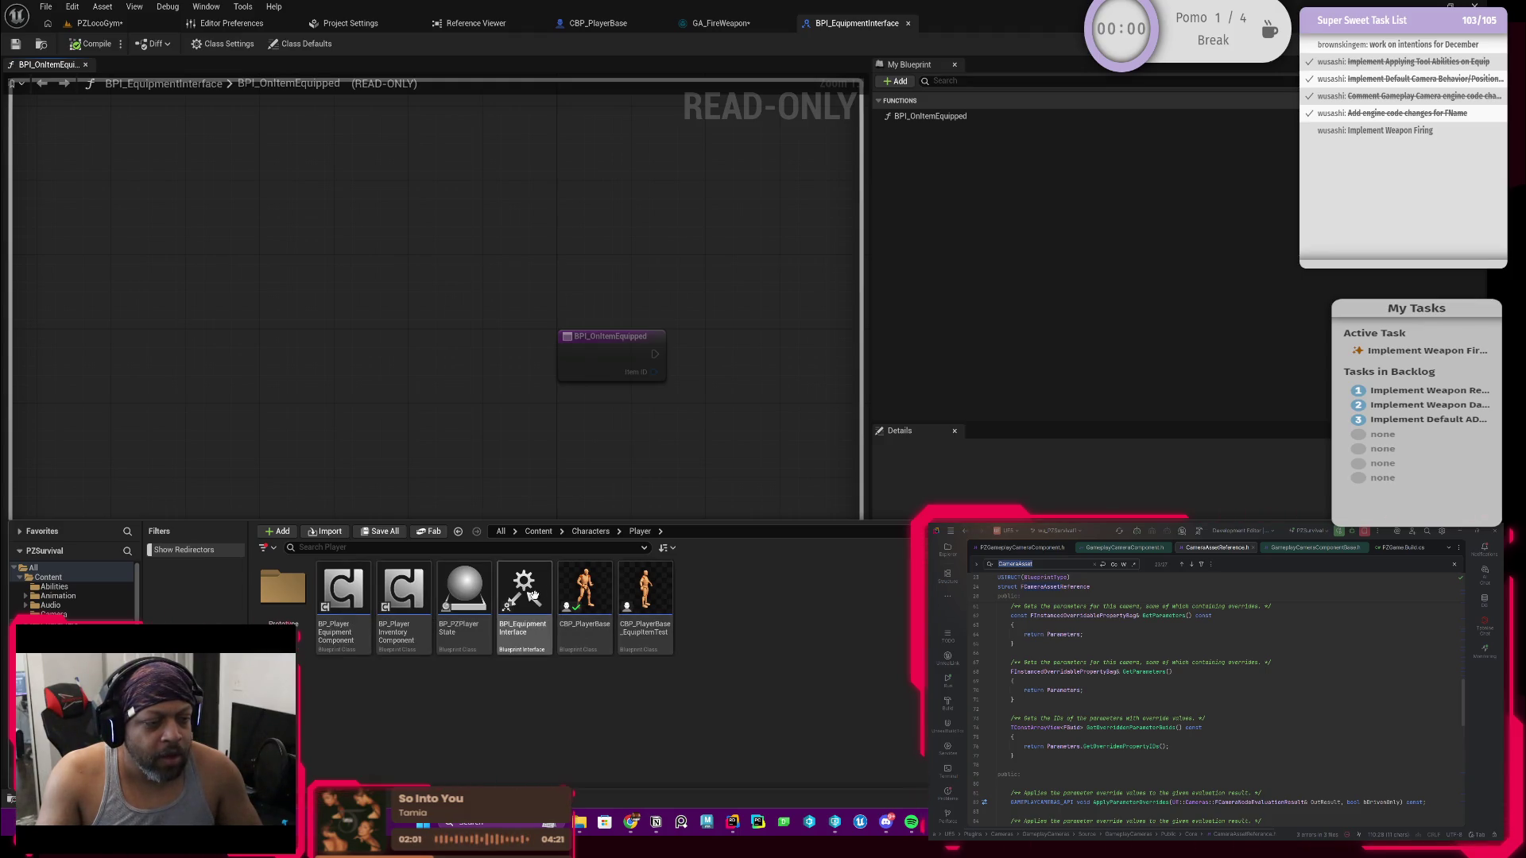
left_click(524, 600)
left_click(1038, 254)
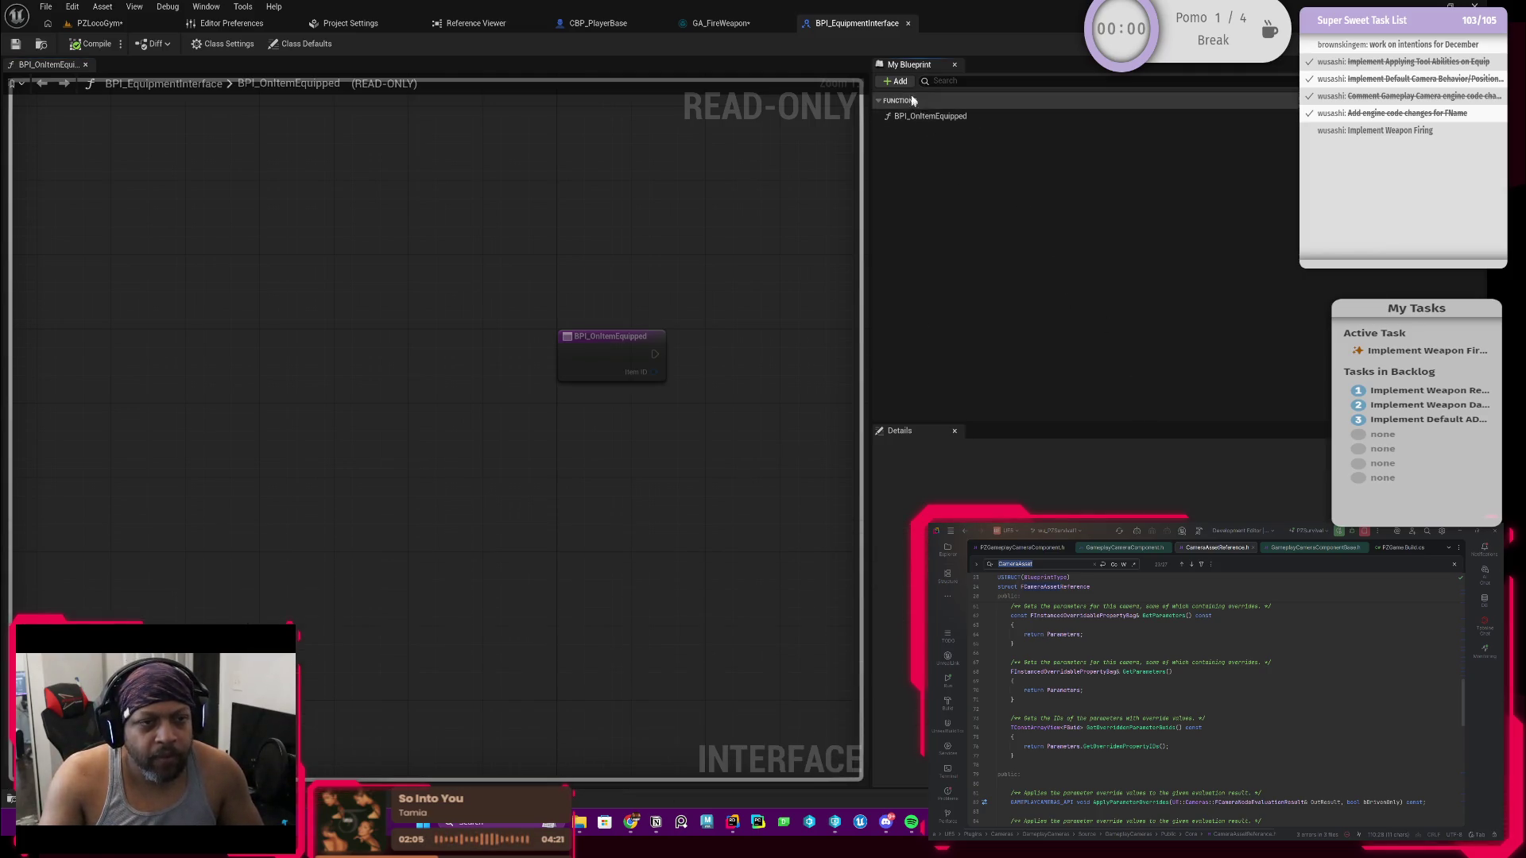
left_click(895, 81)
Step: Add a function to the interface and name it BPI_GetActiveTool
left_click(913, 125)
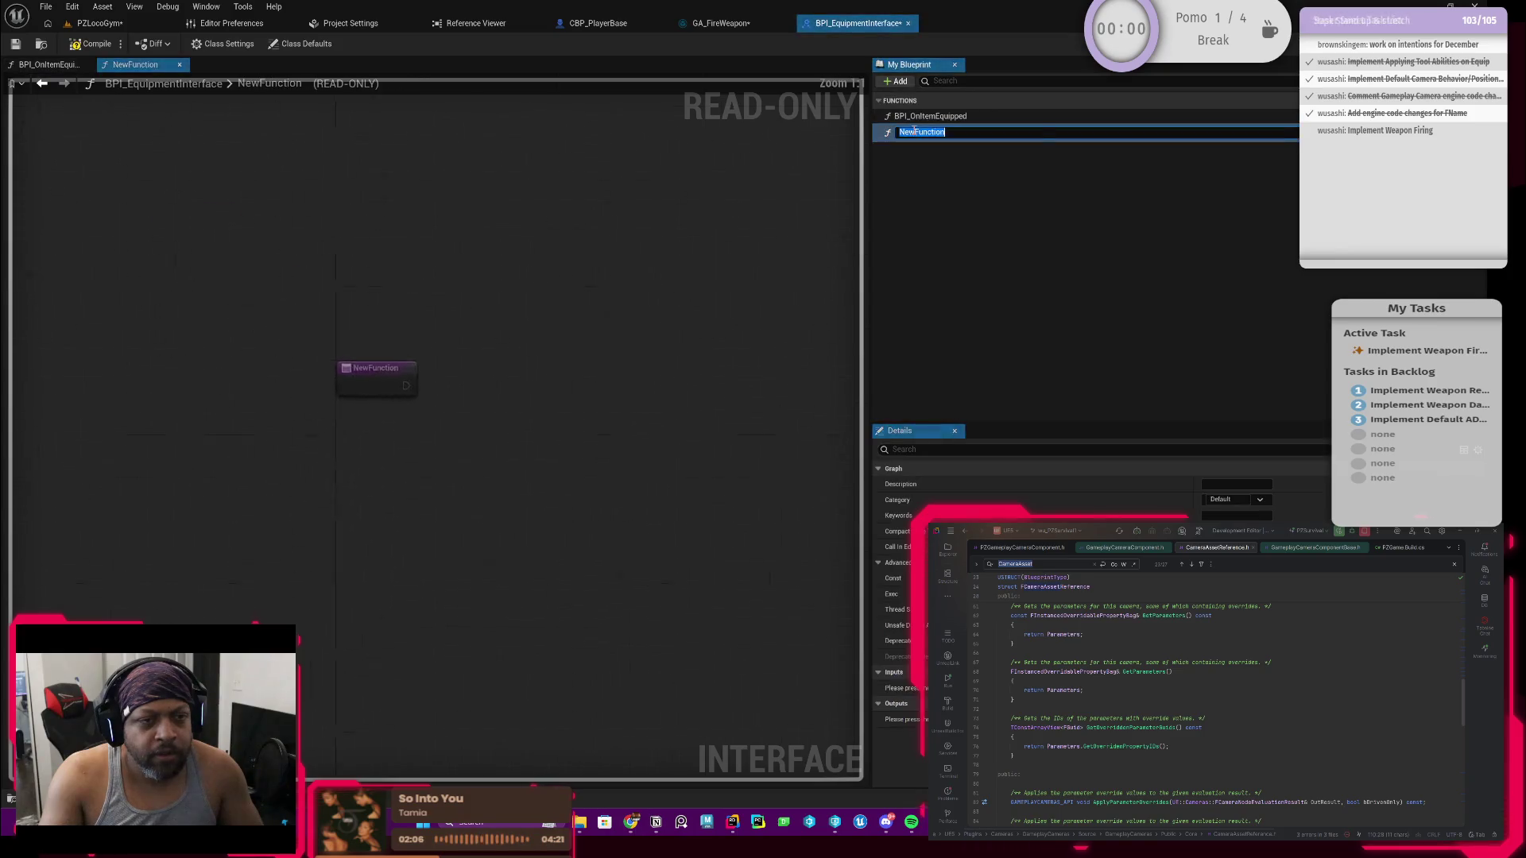
left_click_drag(946, 132, 913, 132)
key("ctrl+a")
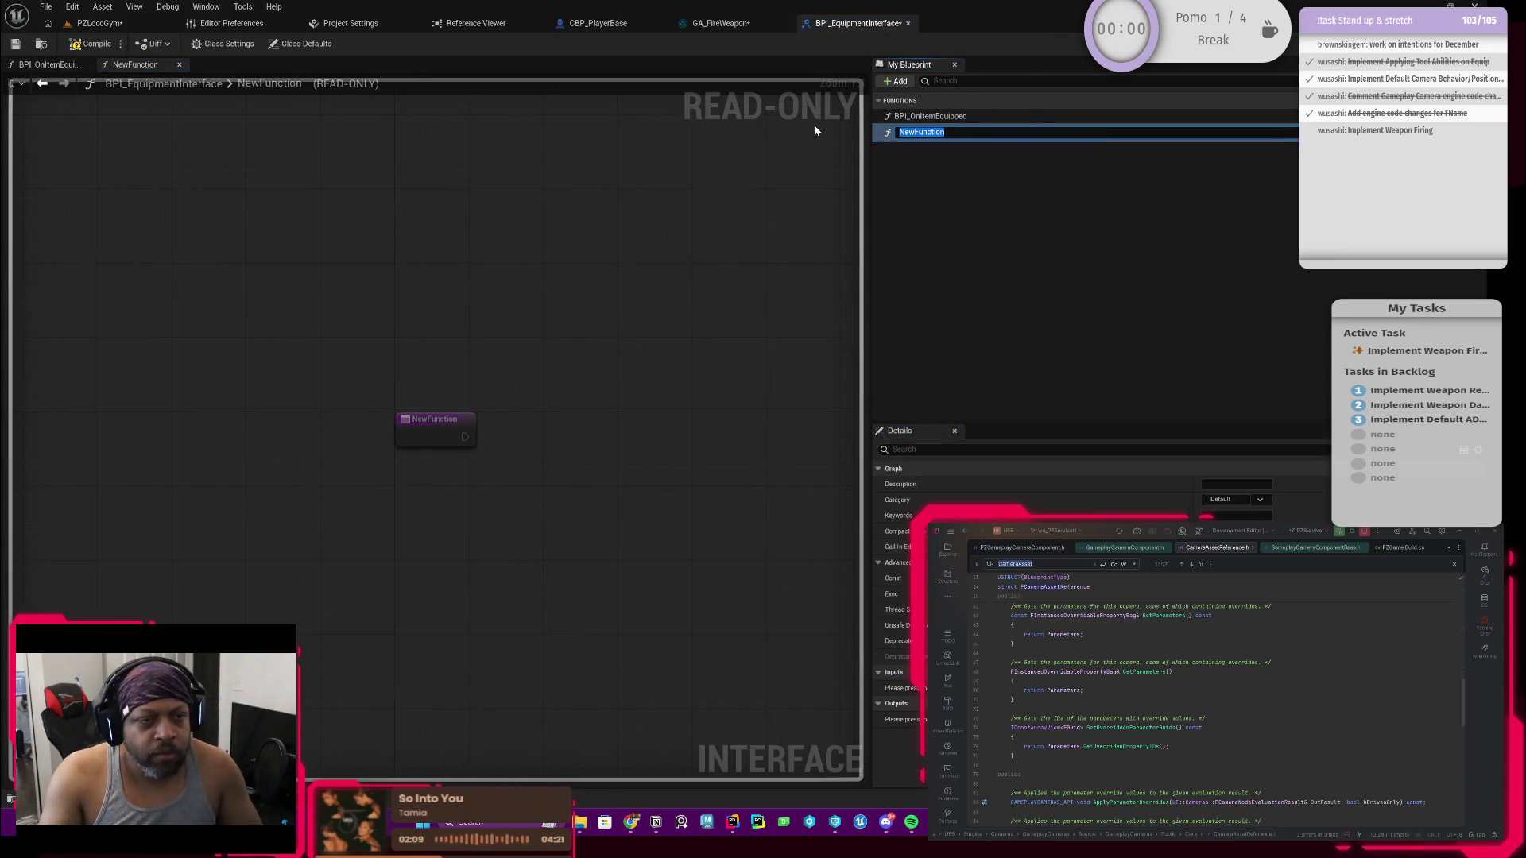
type("BPI_")
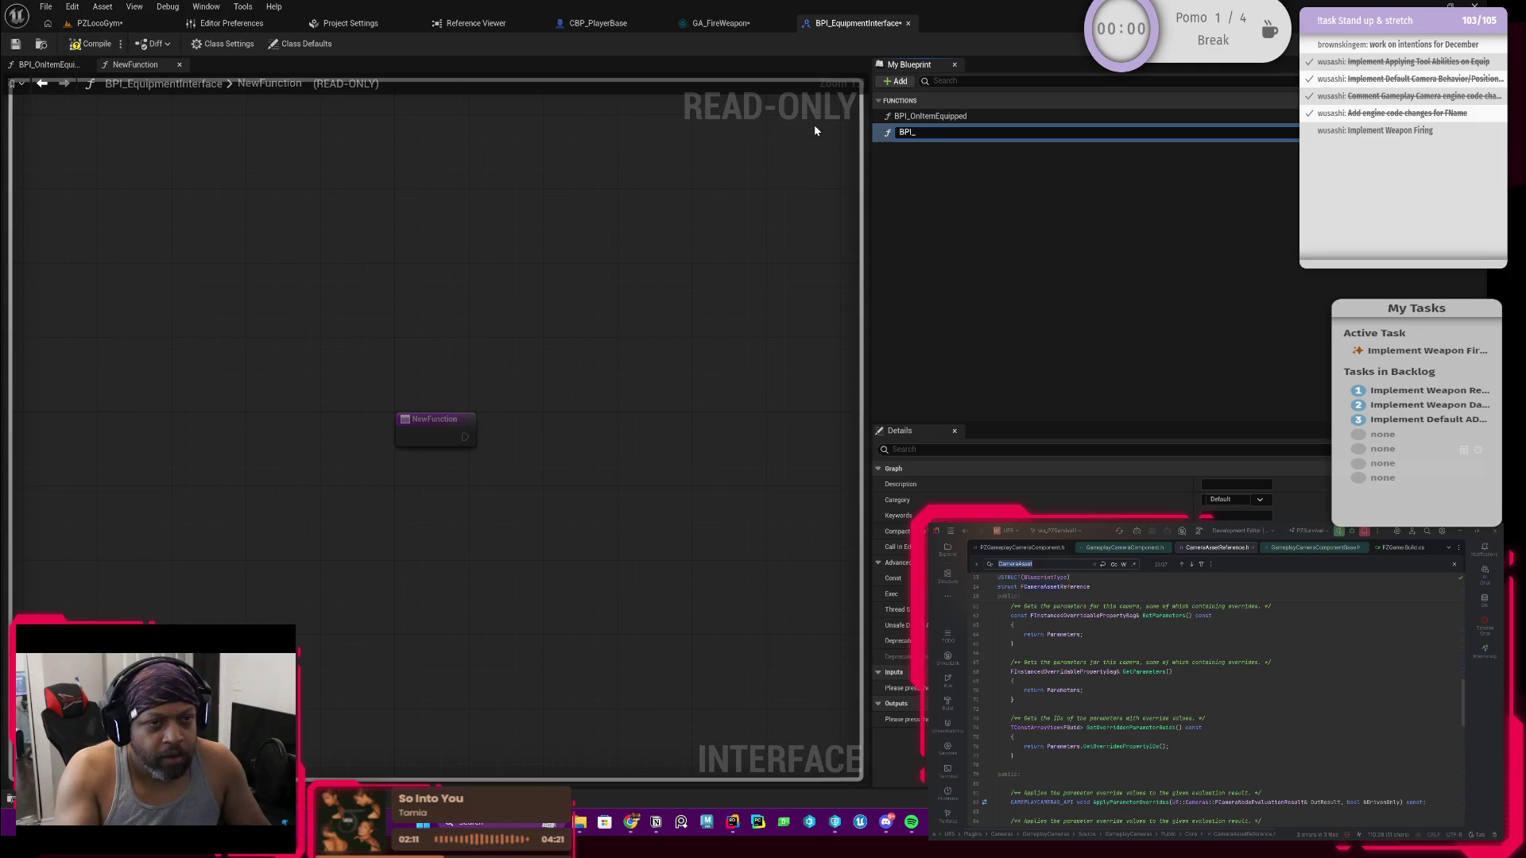
type("GetC")
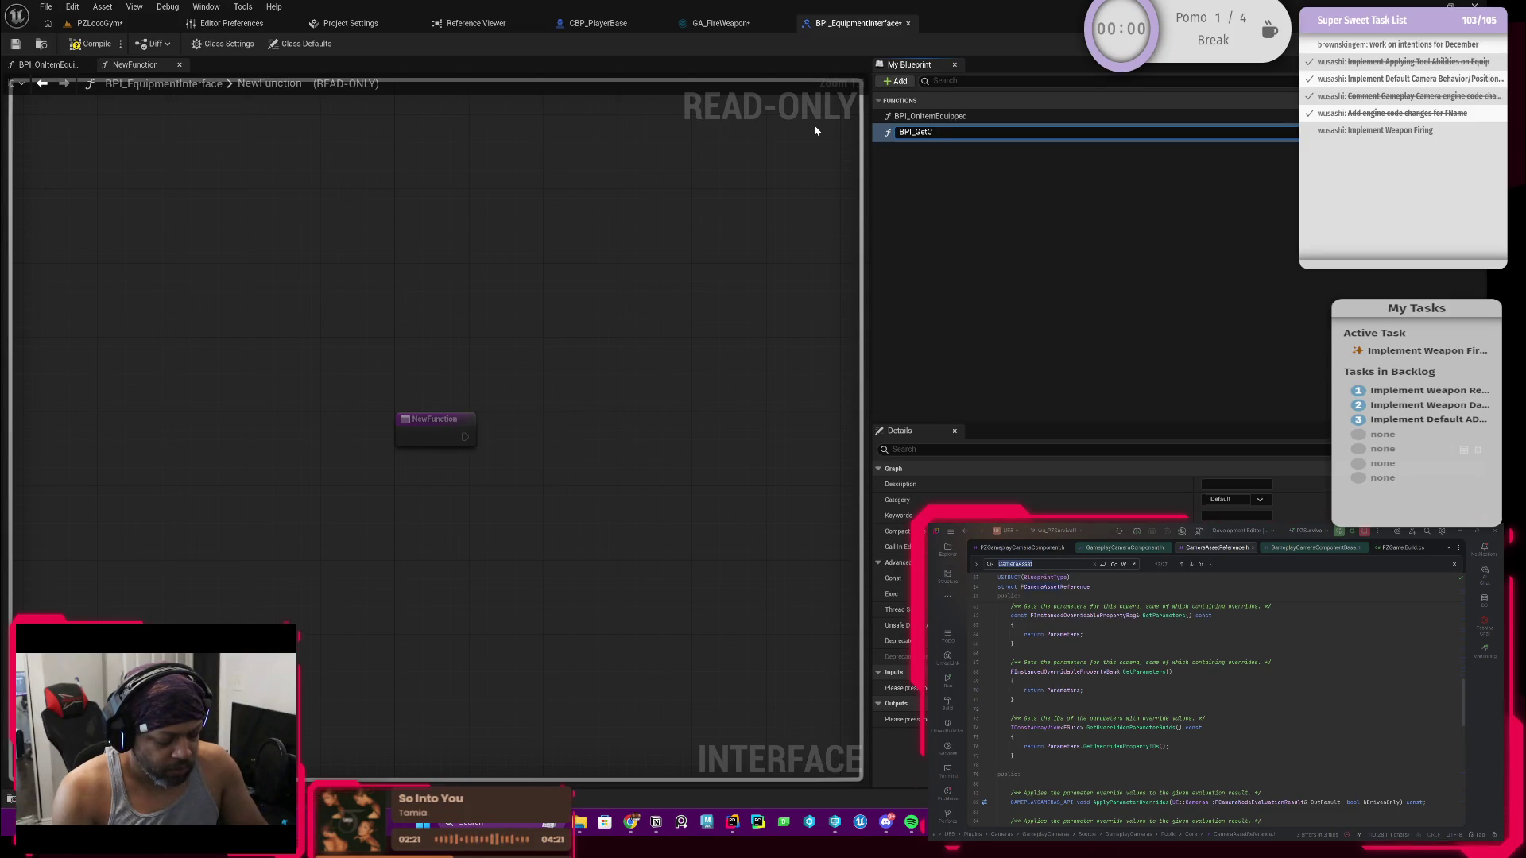
key("BackSpace")
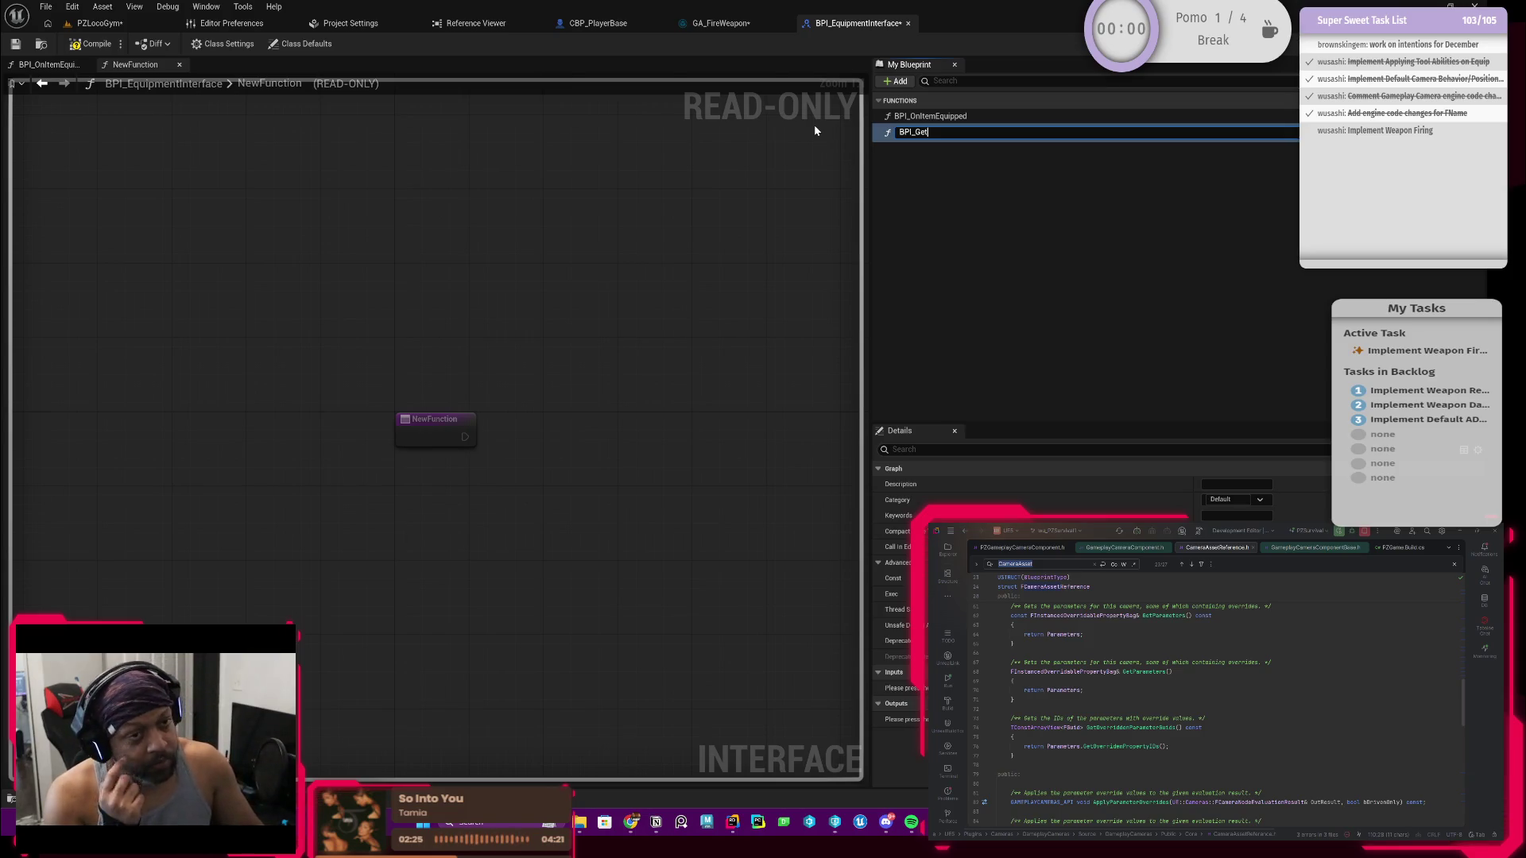
type("Ac")
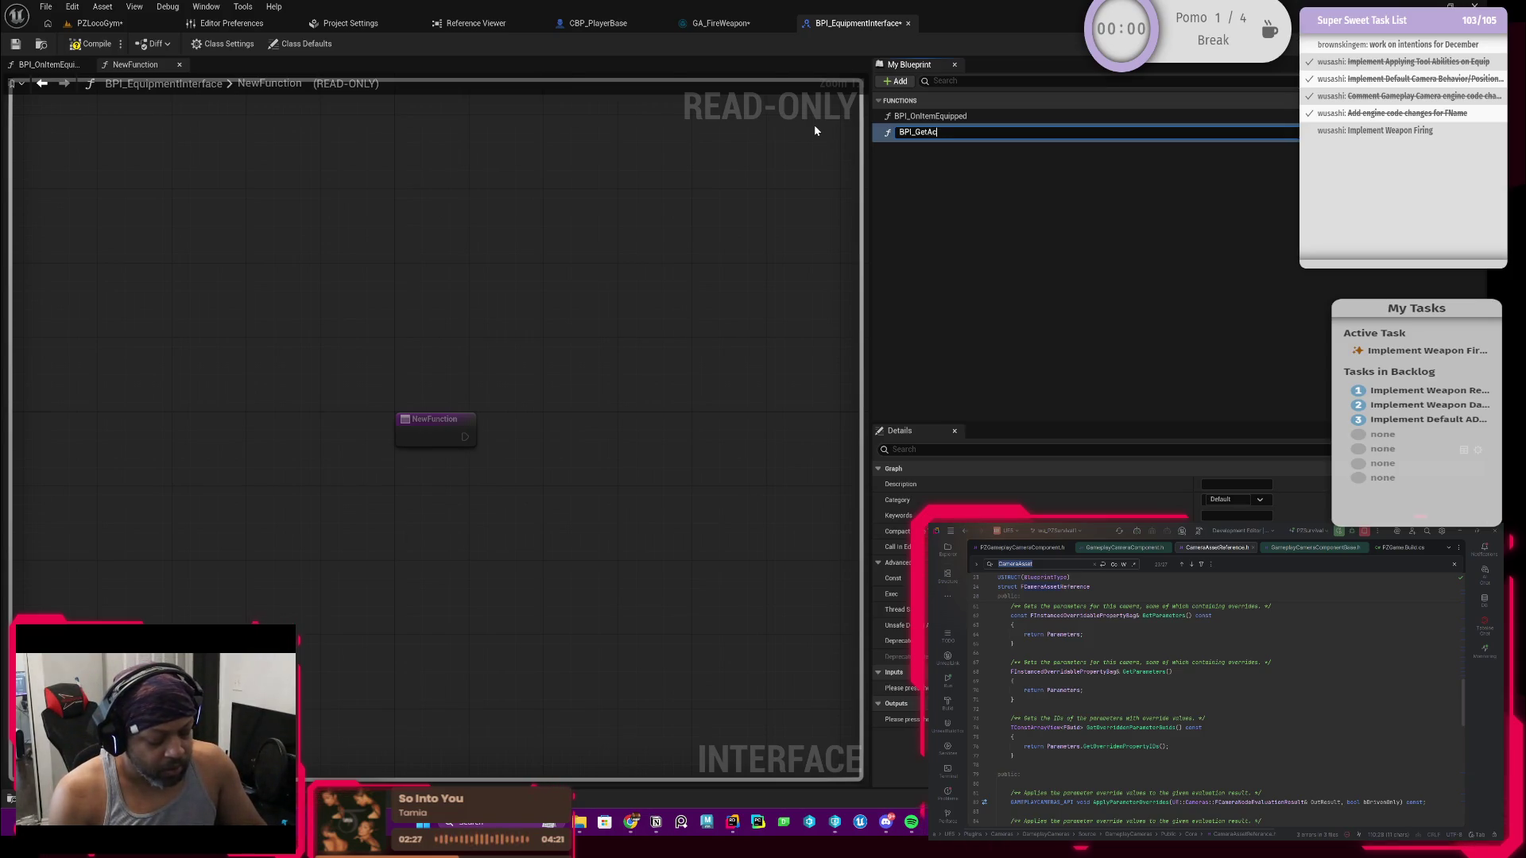
type("tiveTool")
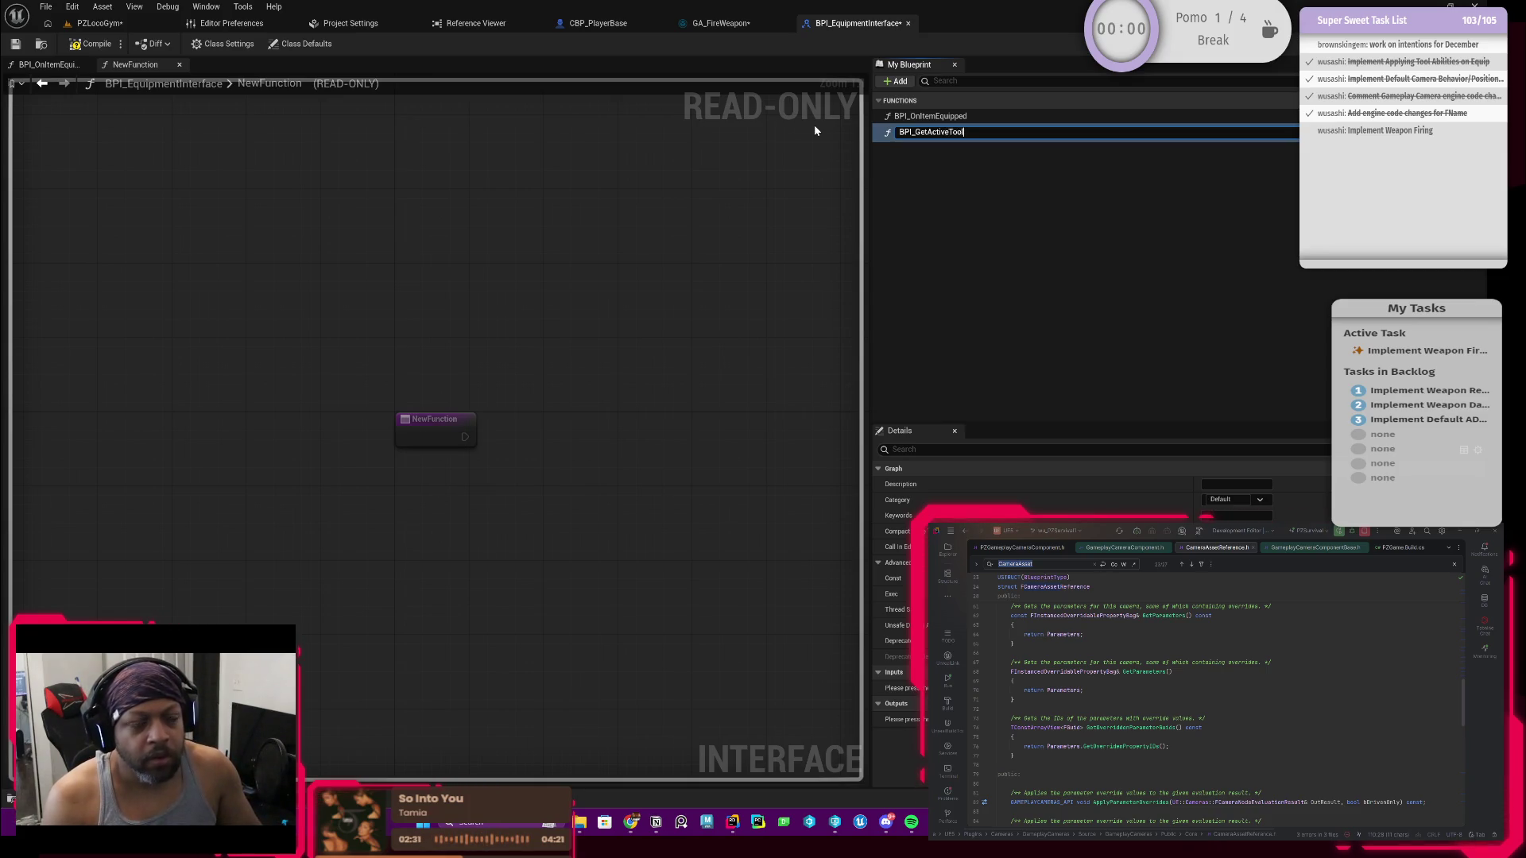
key("Return")
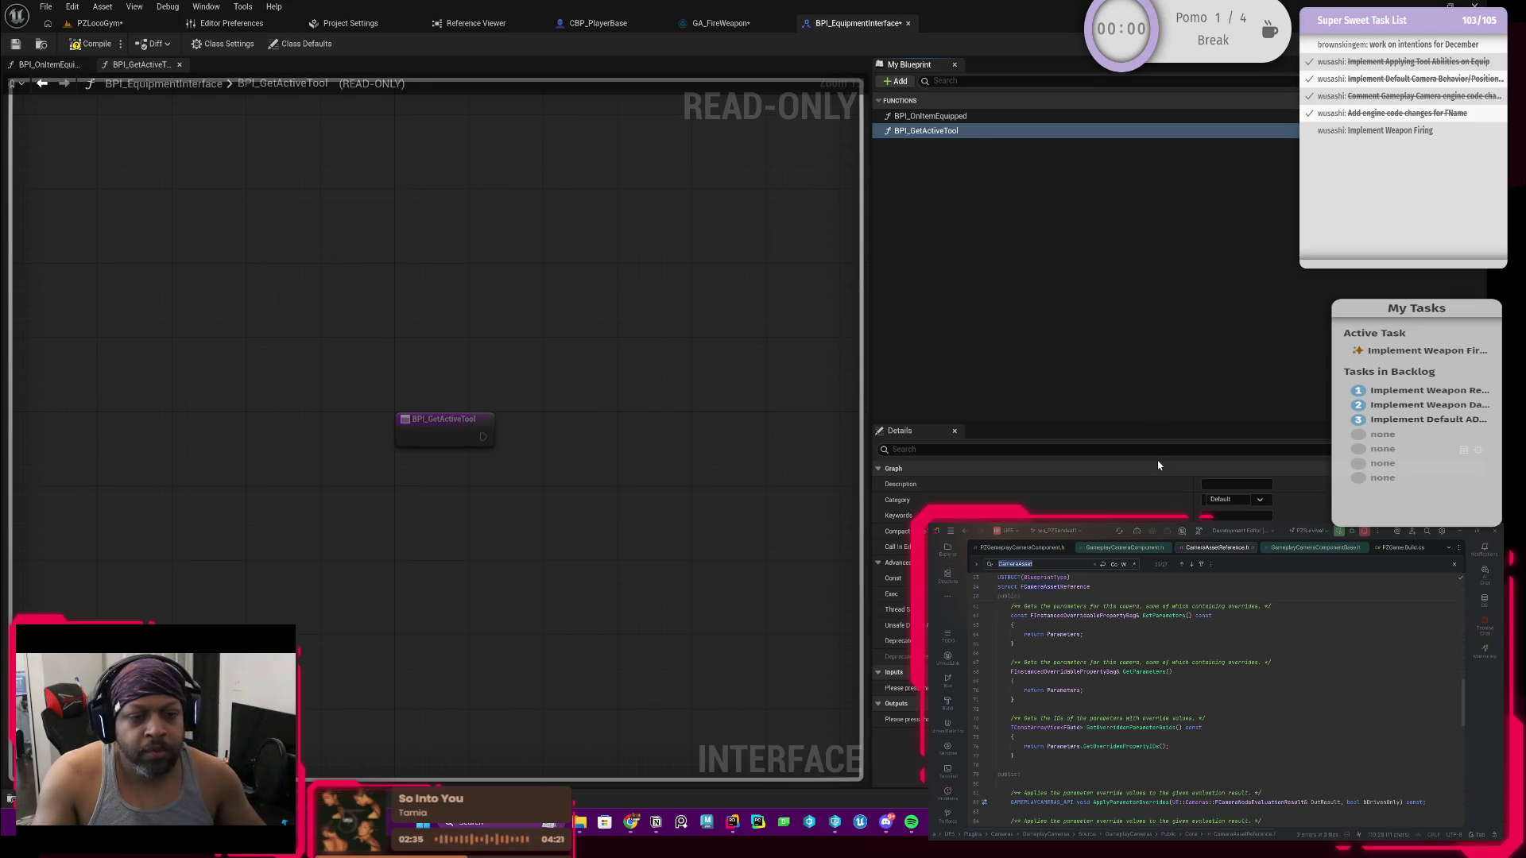
left_click(453, 419)
Step: Give BPI_GetActiveTool a NewParam output so its graph ends in a Return Node
left_click(931, 133)
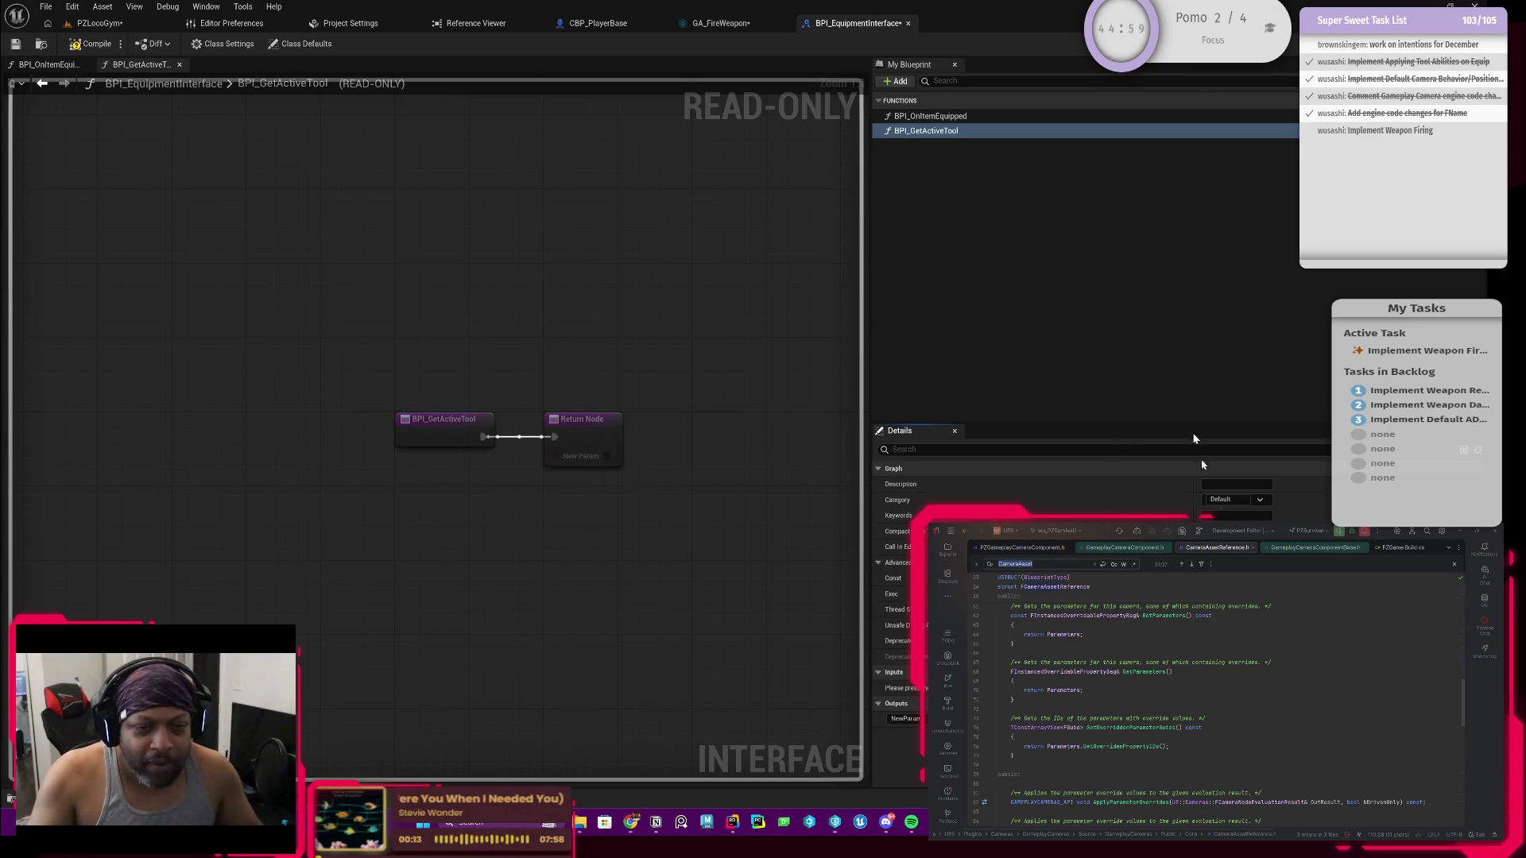
Step: Rename BPI_GetActiveTool's NewParam output to Tool
left_click(903, 719)
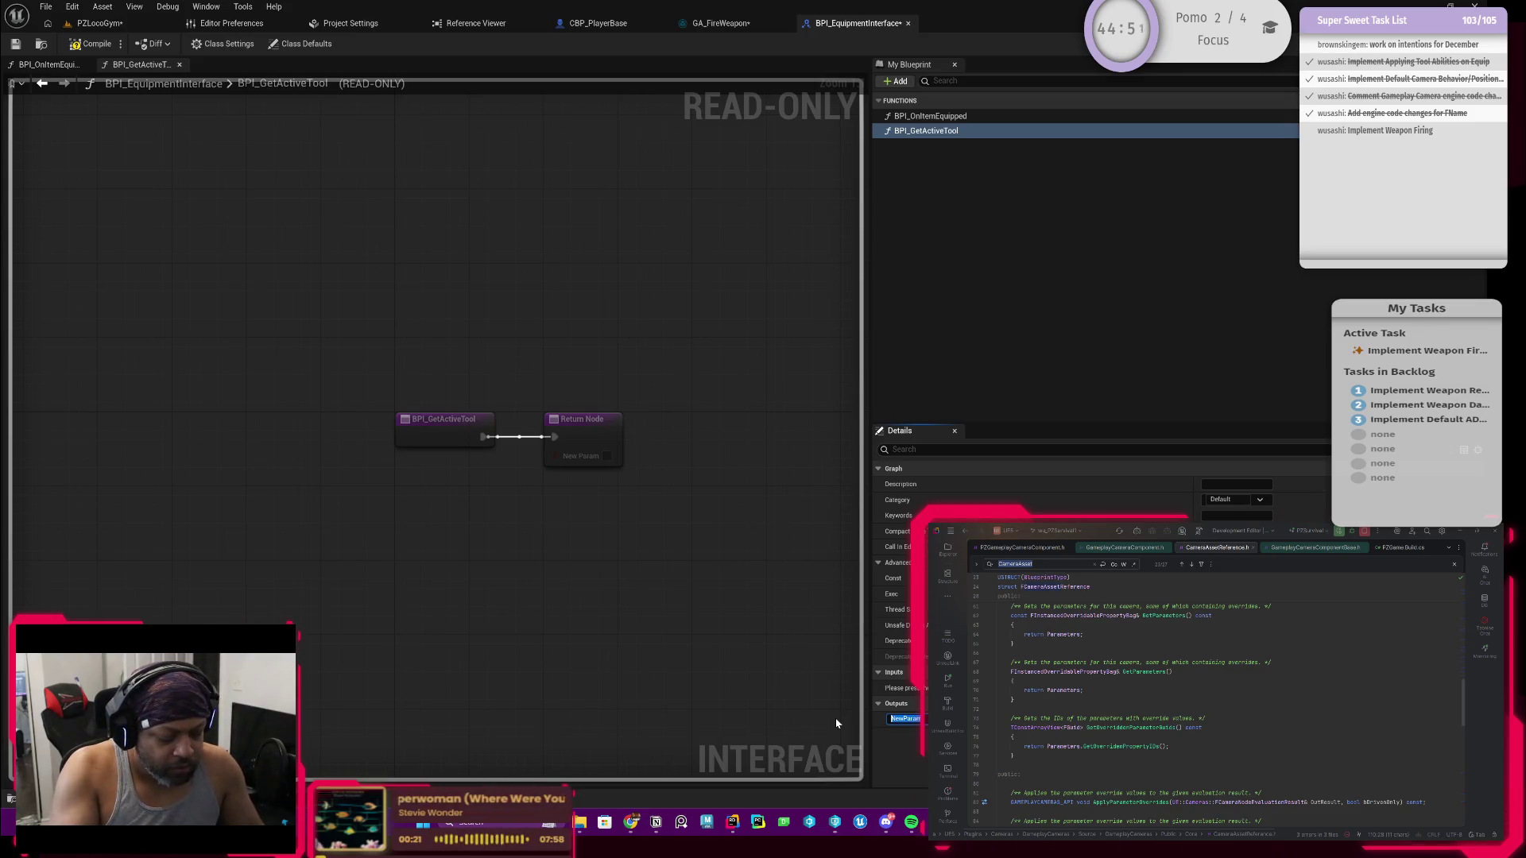
type("Tool")
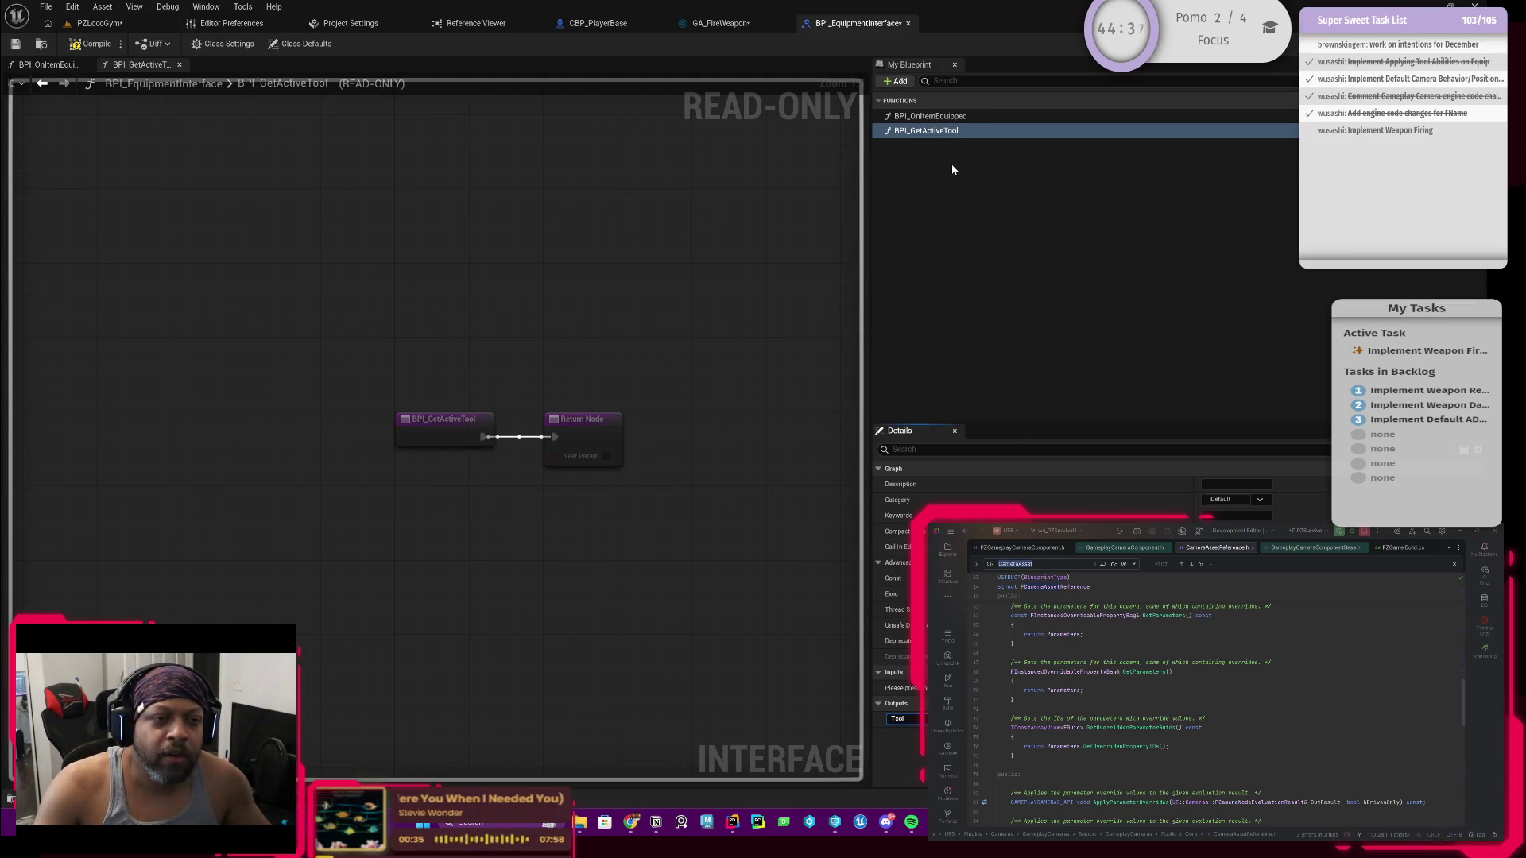
left_click(951, 168)
left_click(931, 136)
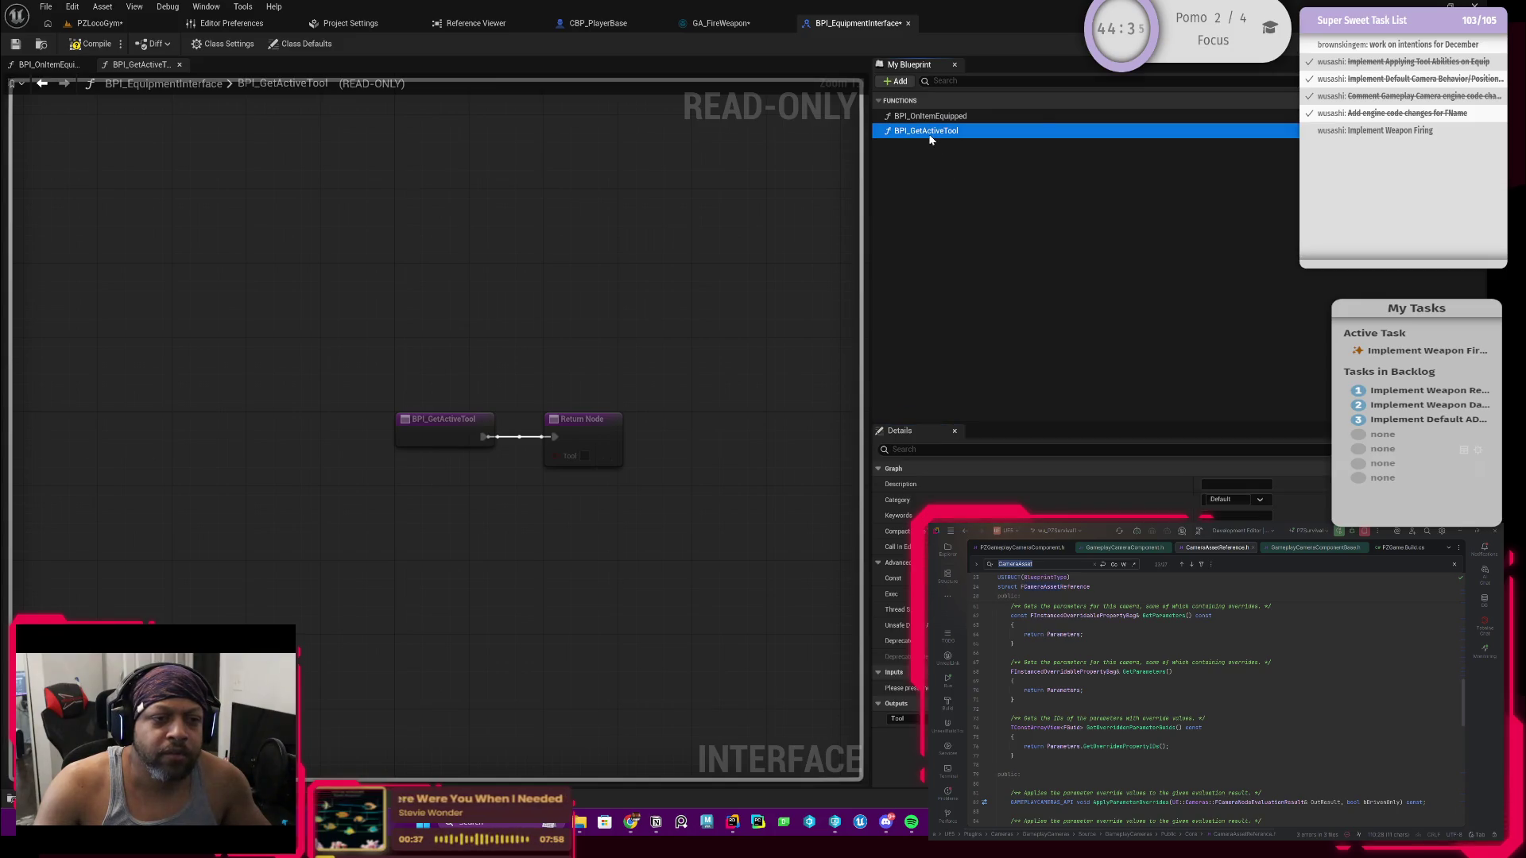
left_click(580, 437)
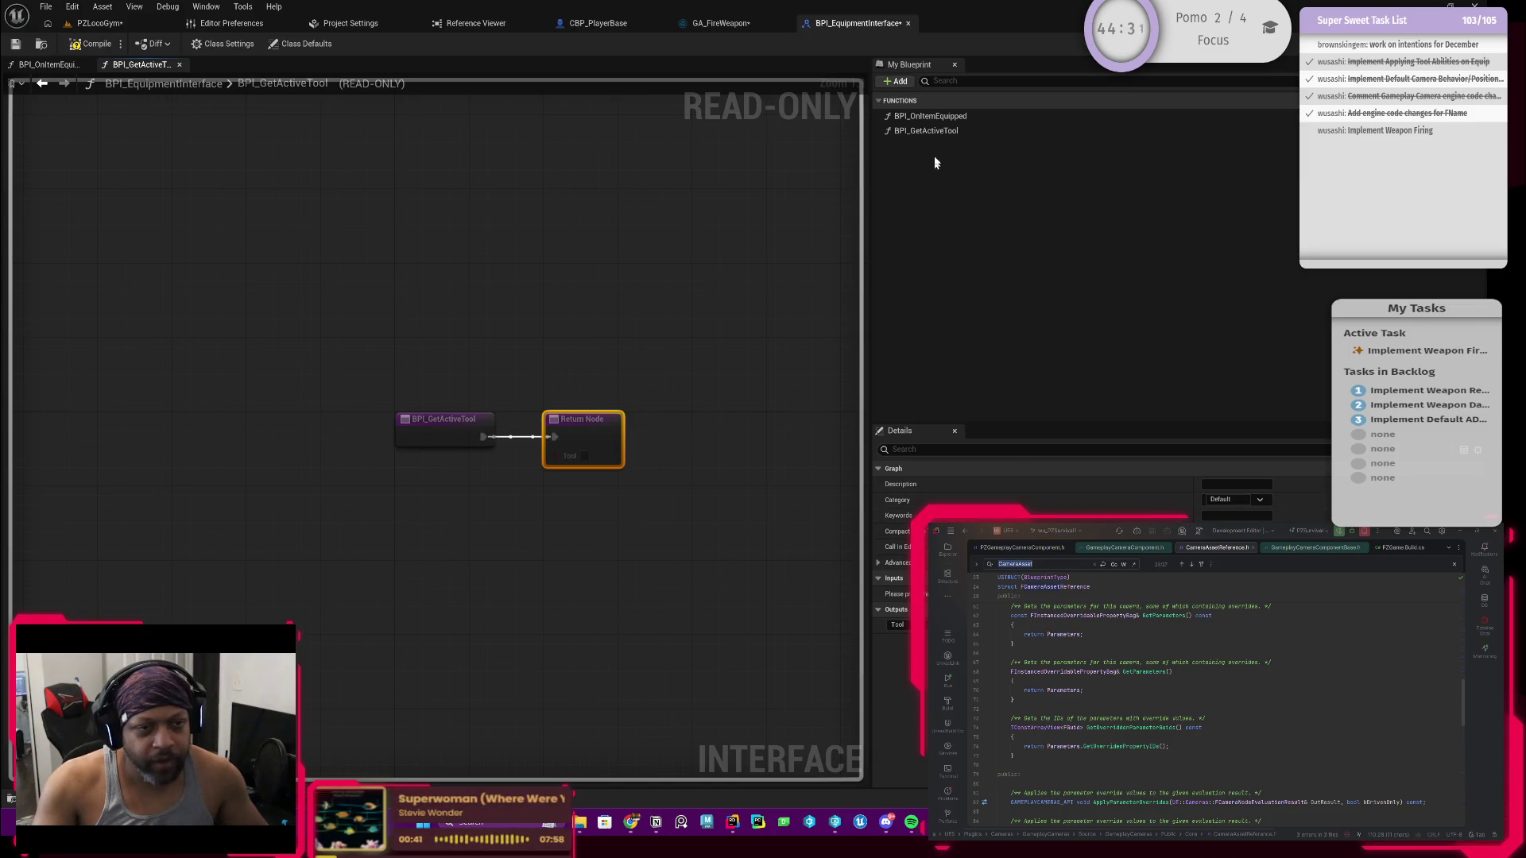
left_click(938, 131)
Step: Rename the interface function from BPI_GetActiveTool to BPI_GetActiveWeapon
left_click(944, 132)
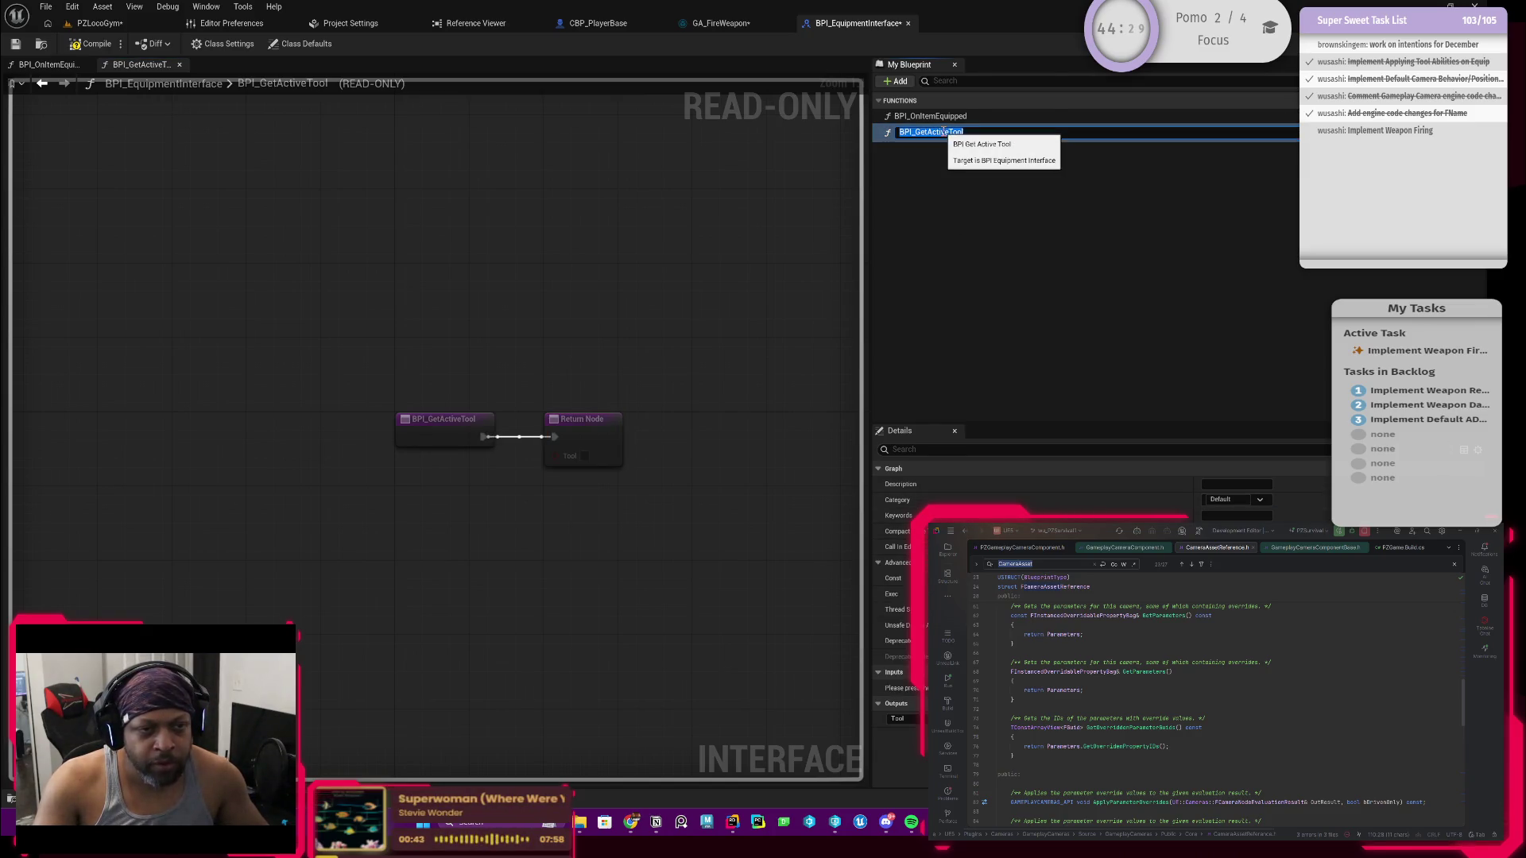
right_click(943, 132)
key("Escape")
left_click_drag(963, 132, 949, 136)
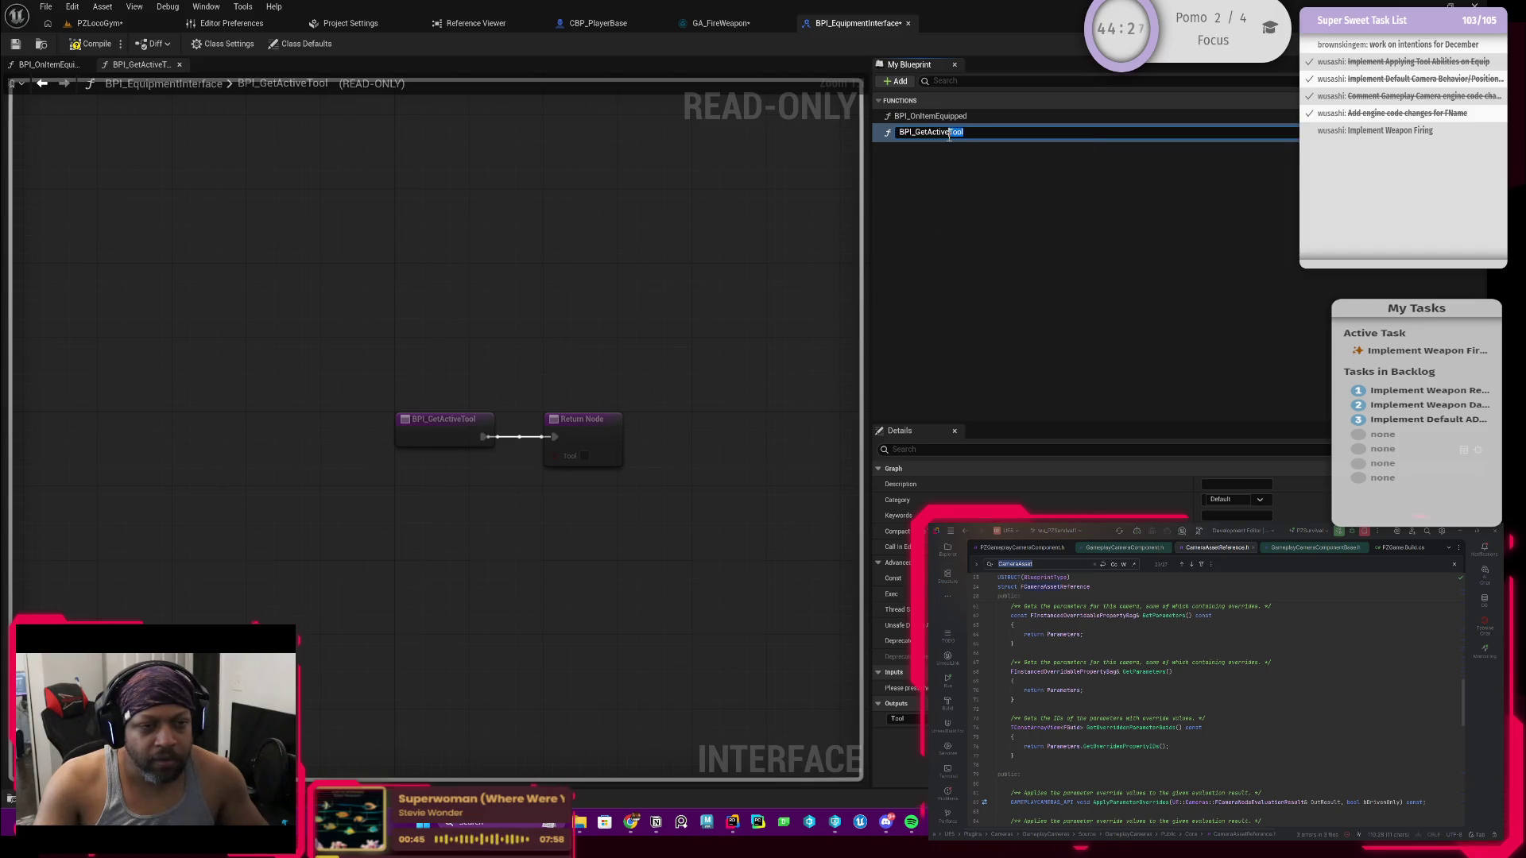
type("Weapo")
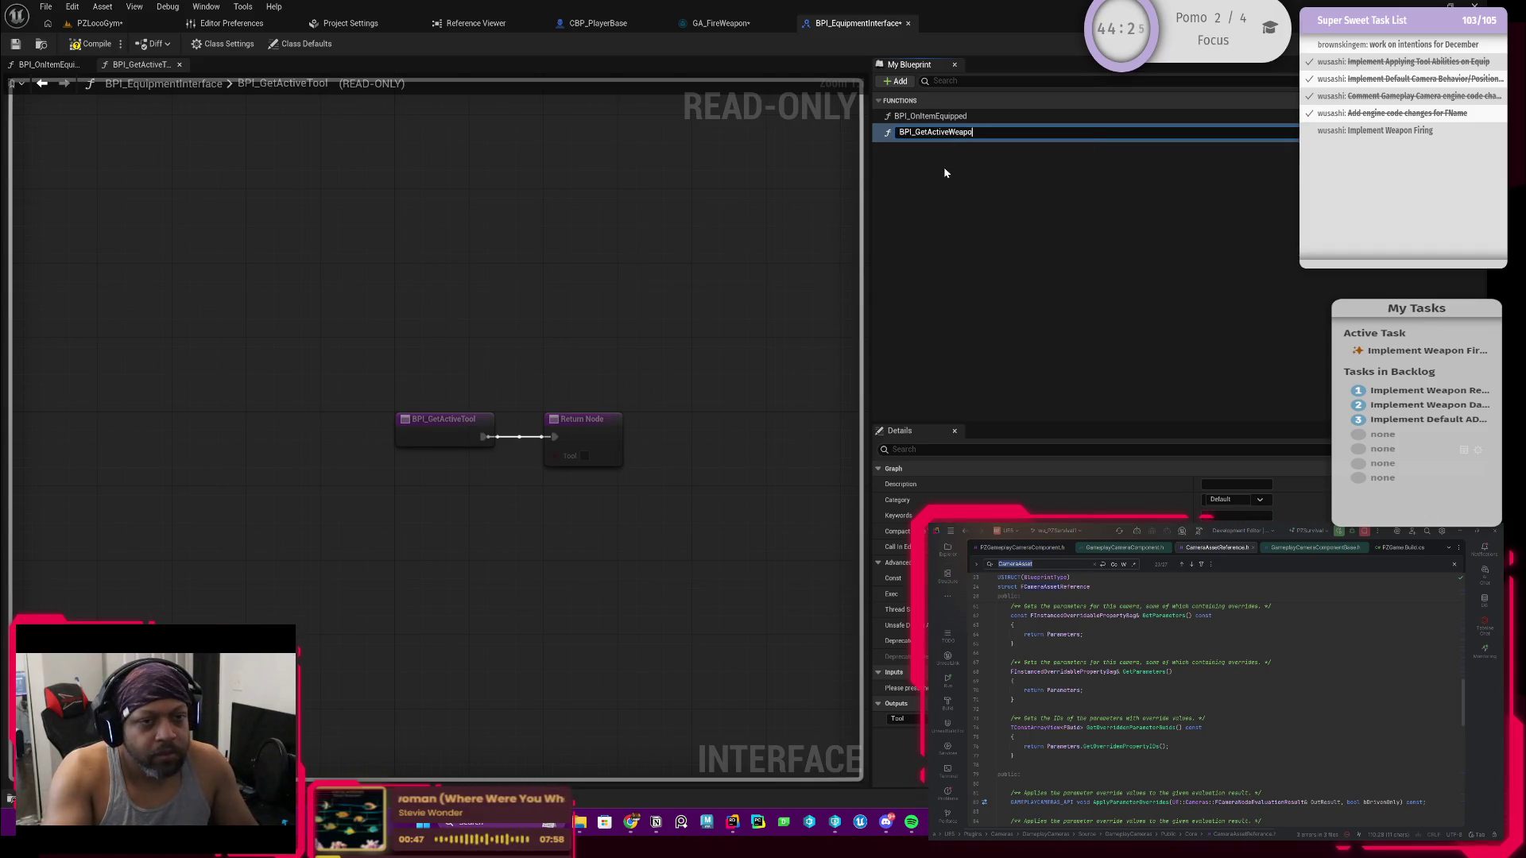
type("n")
key("Return")
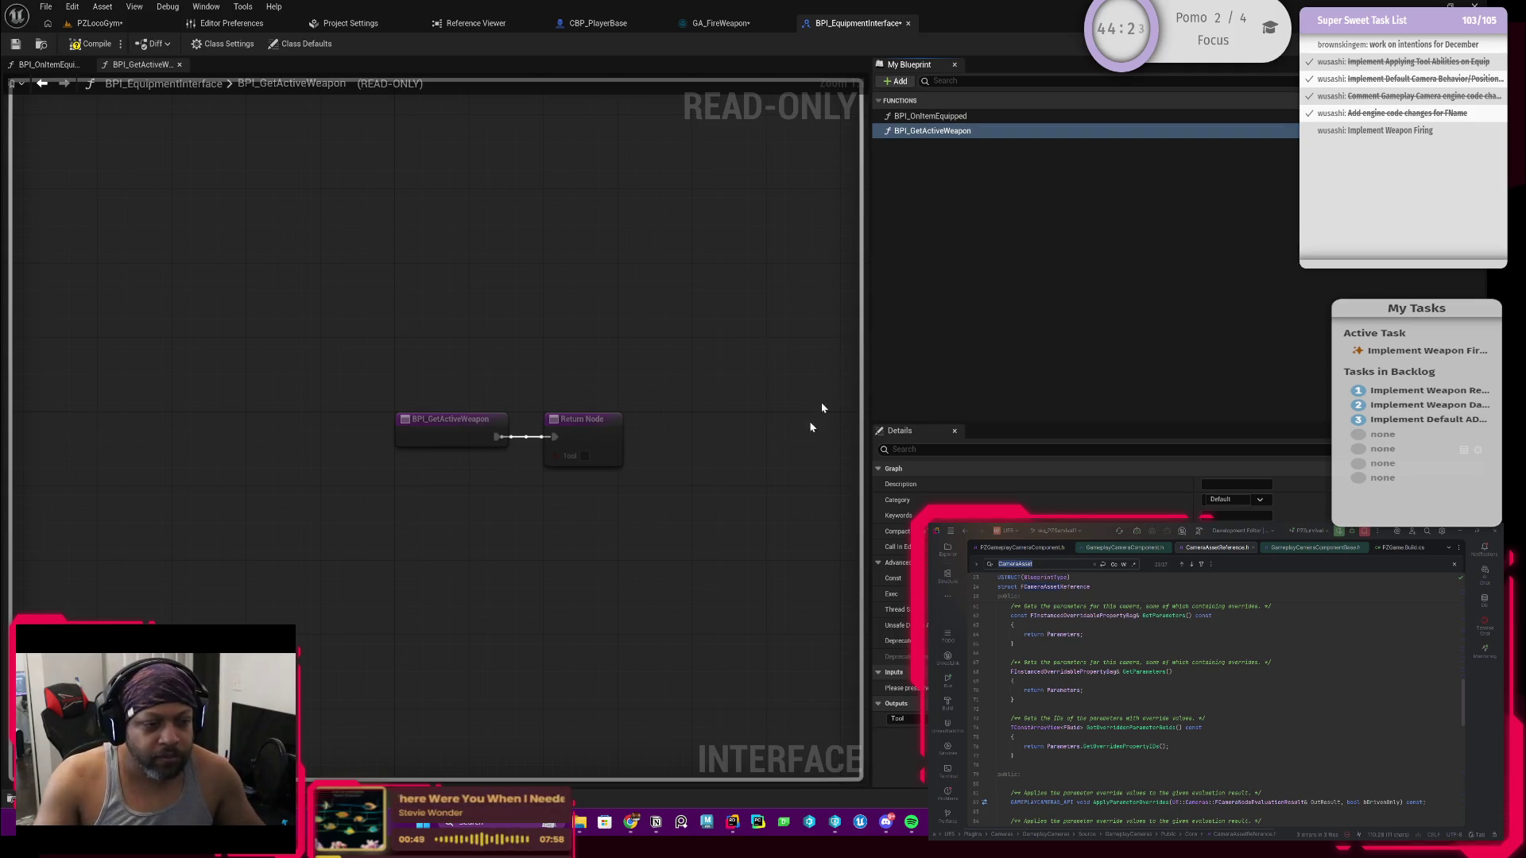
Step: Search the Tool output's pin types for equipment classes, then switch back to CBP_PlayerBase
left_click(586, 433)
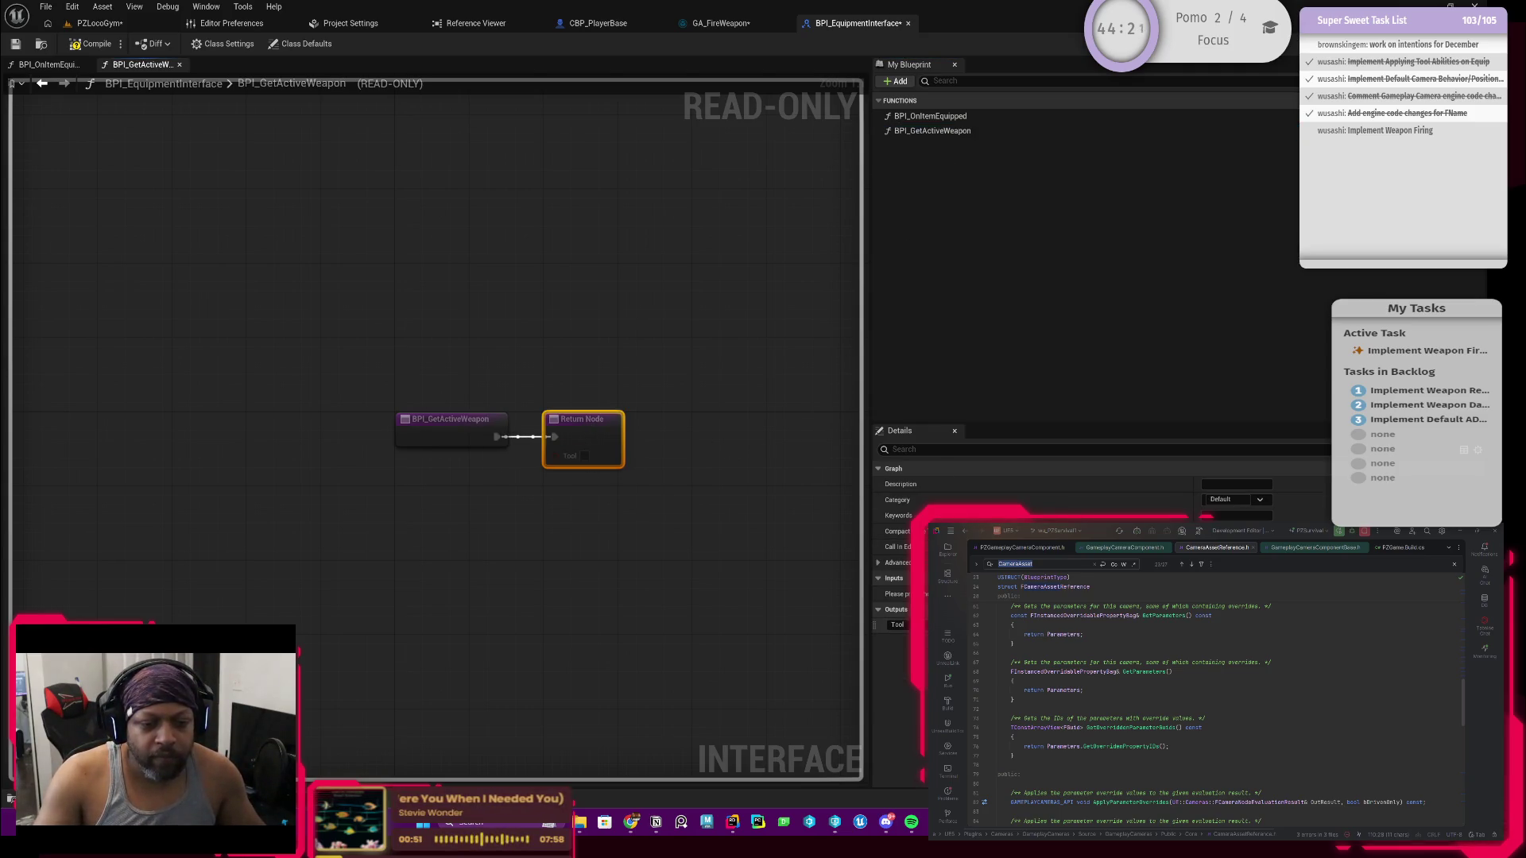
left_click(1228, 625)
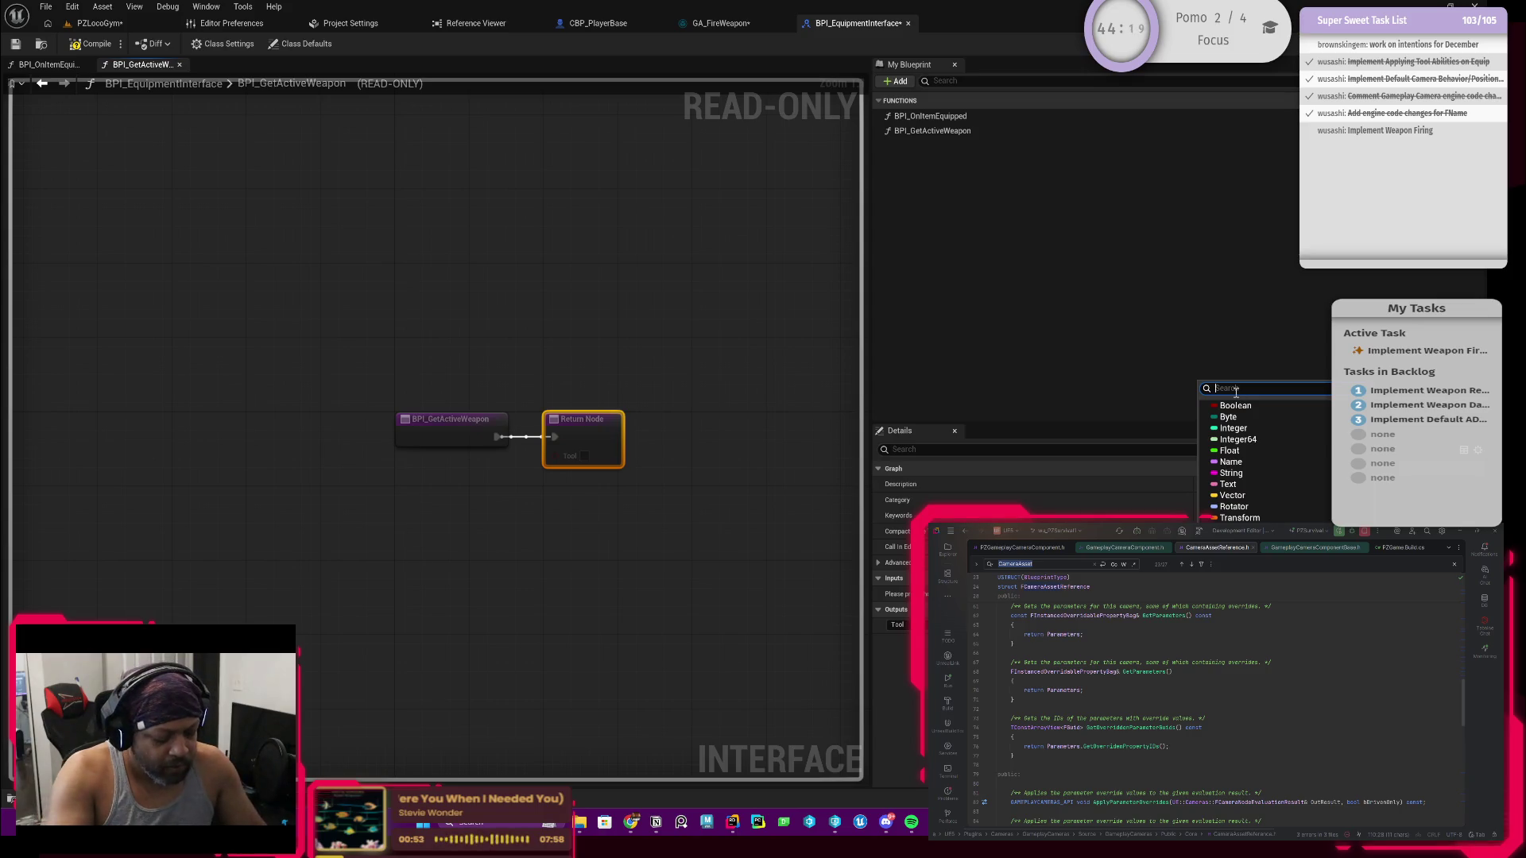
type("pz")
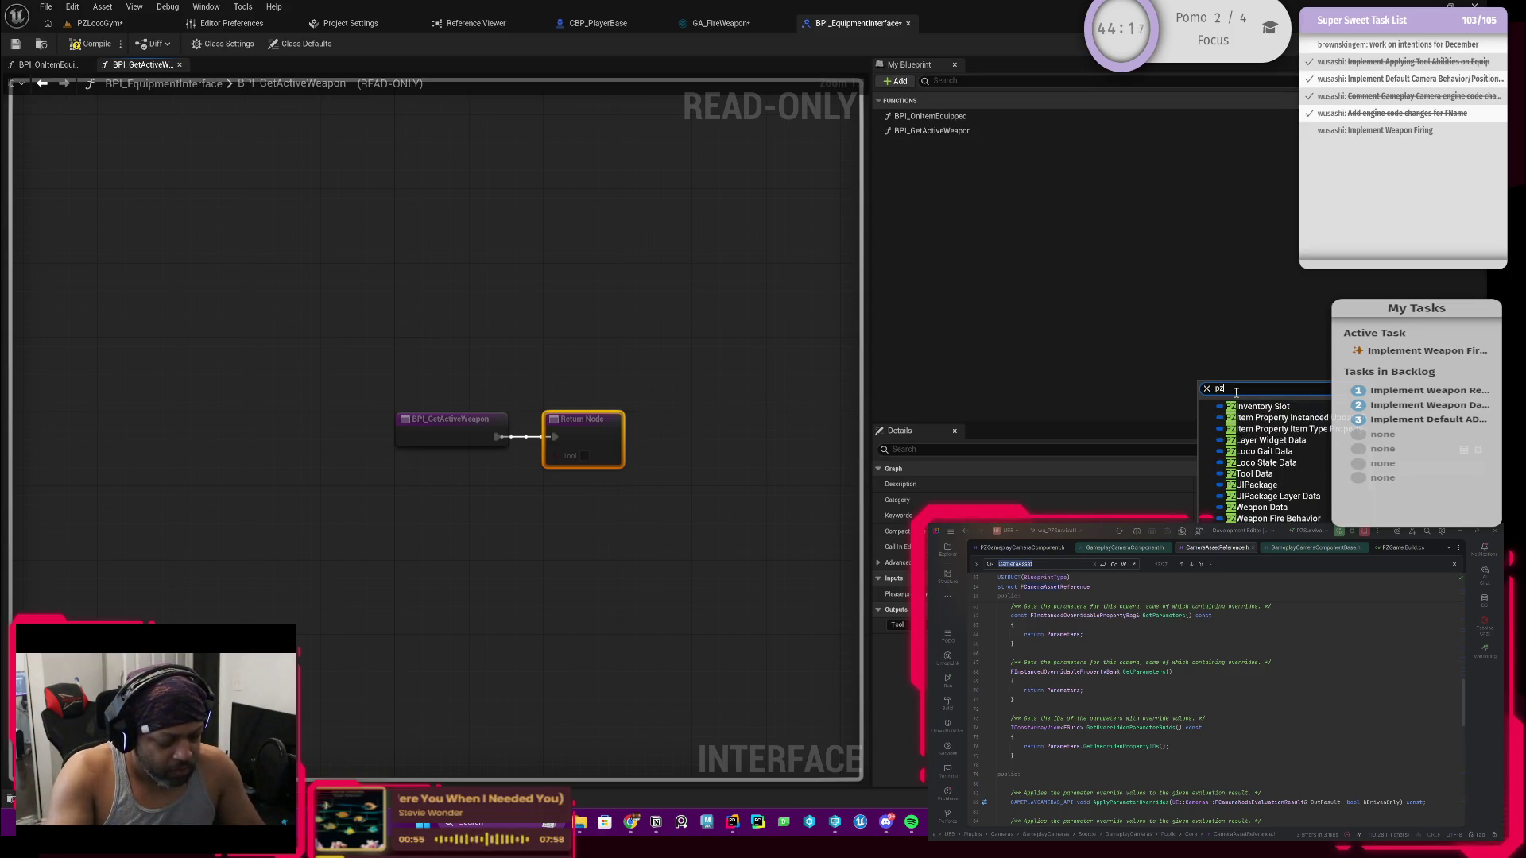
type("equip")
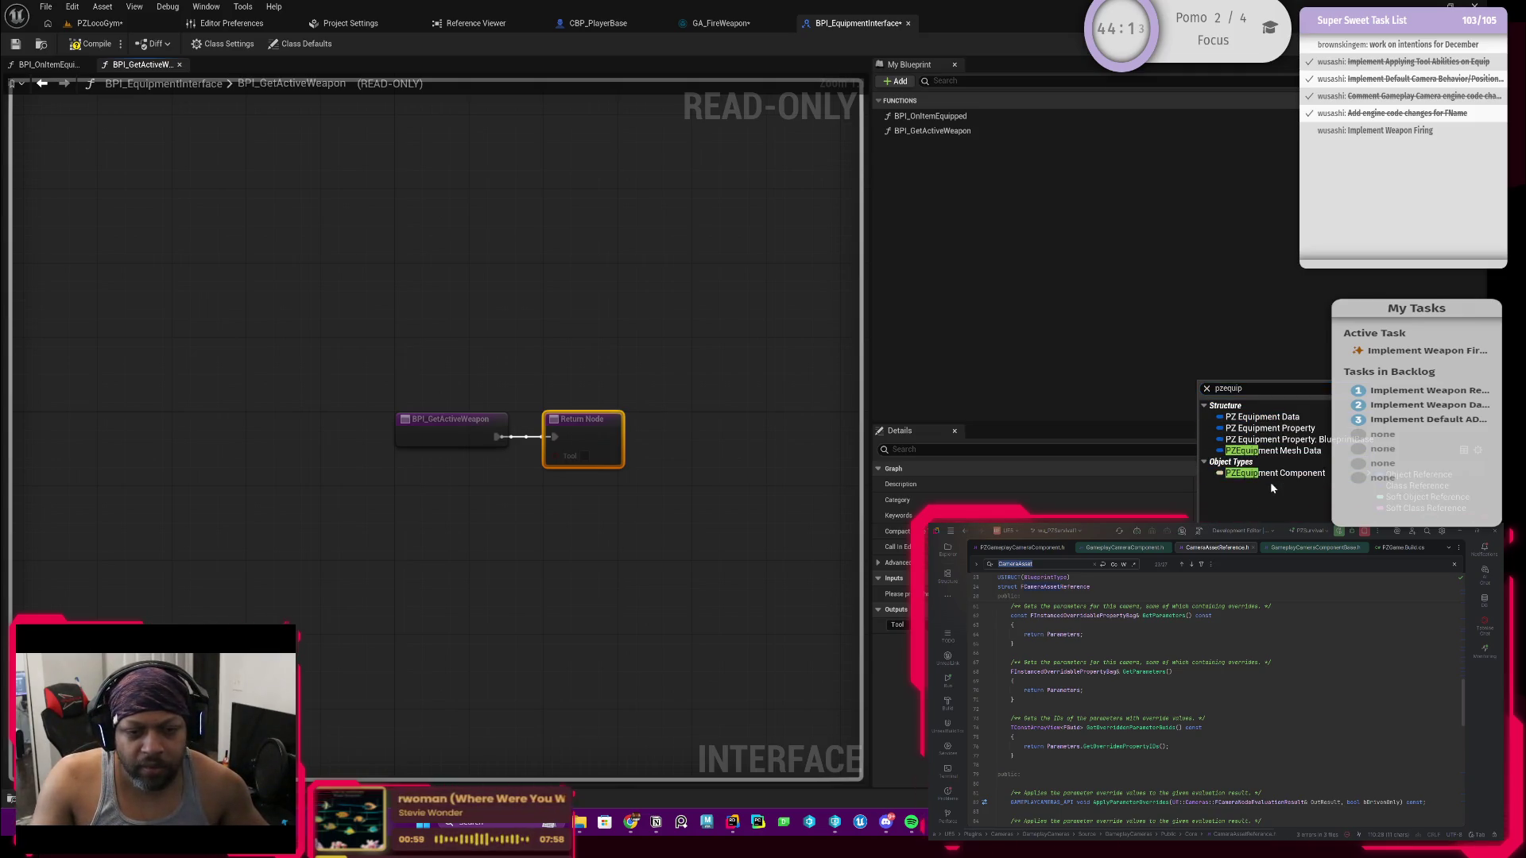
left_click(1034, 625)
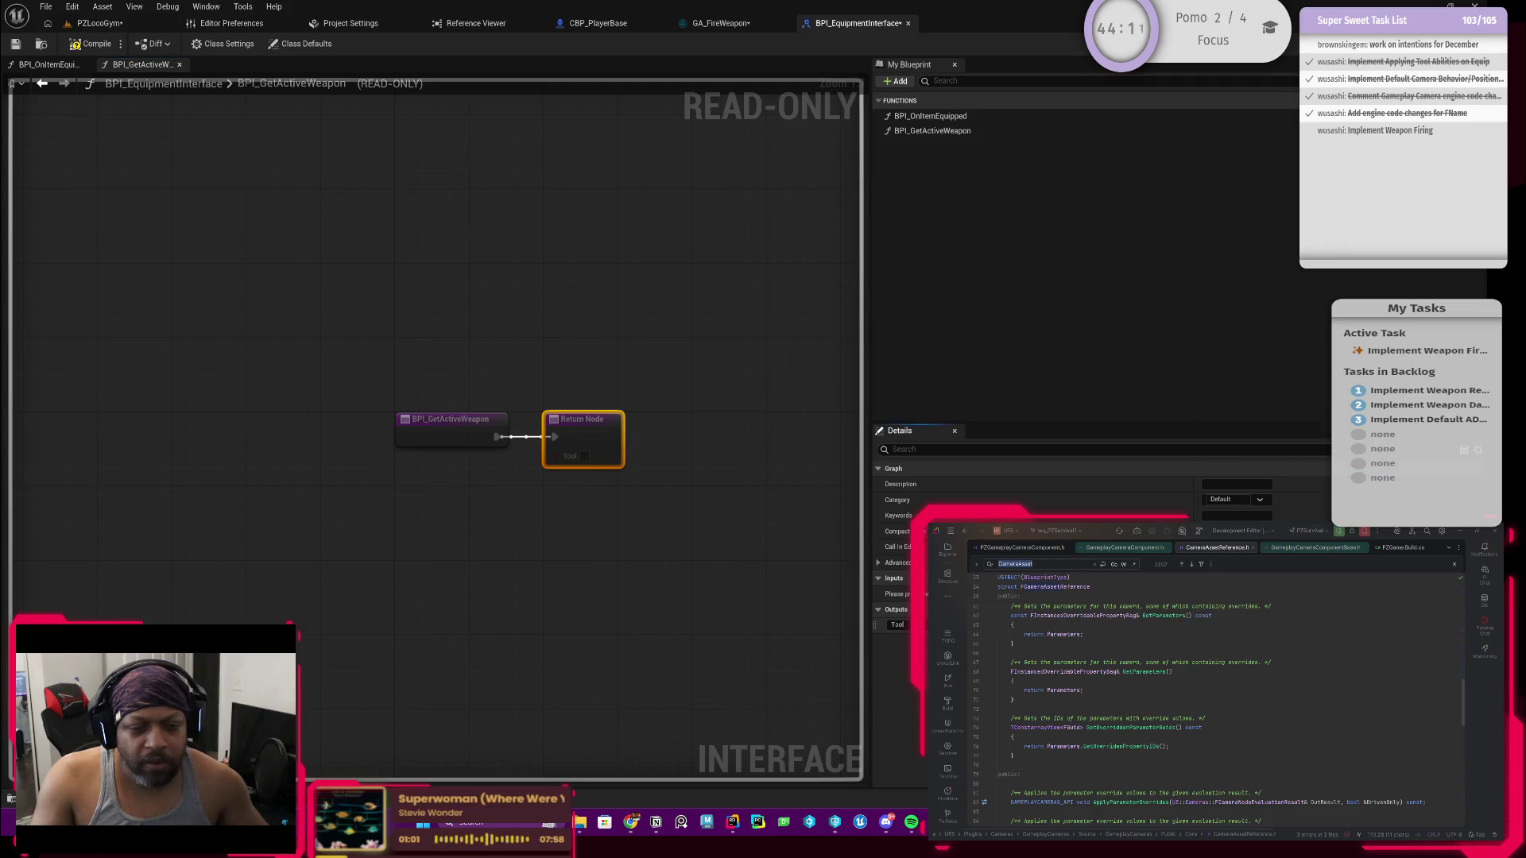
left_click(1033, 625)
type("equ")
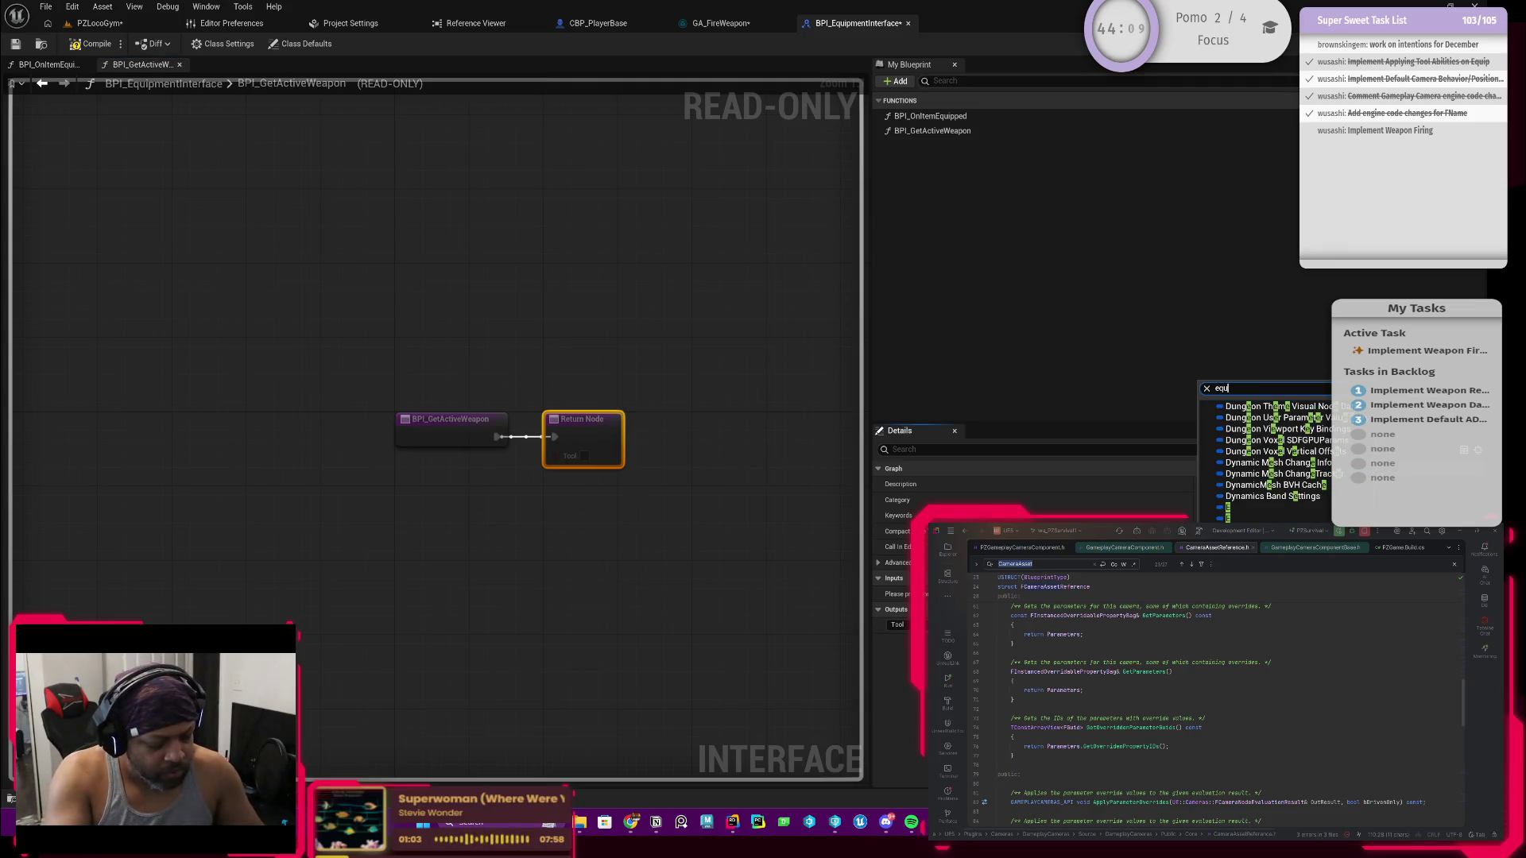
type("ipmen")
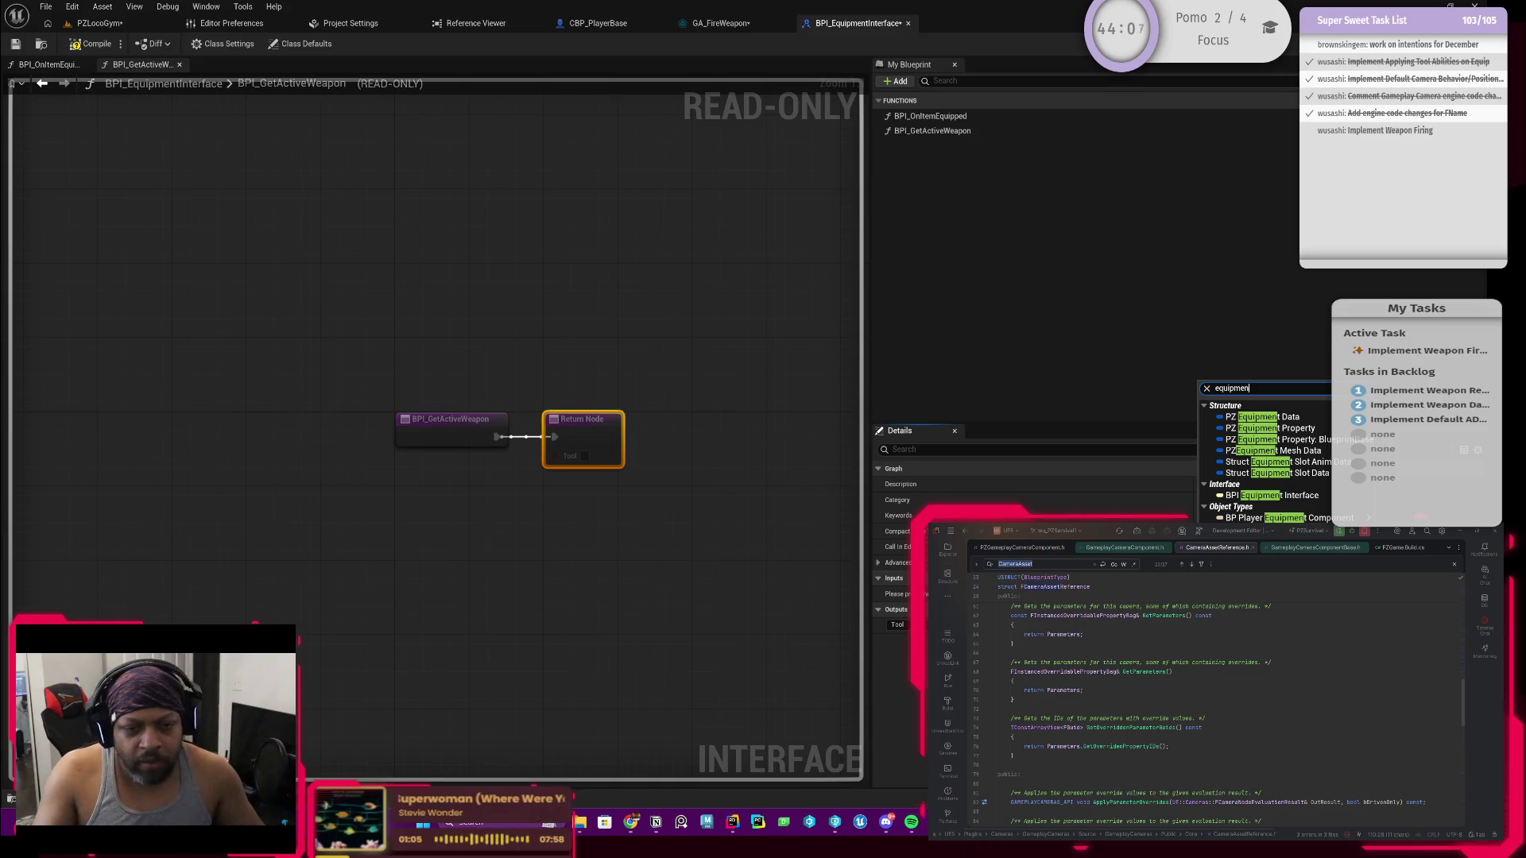
key("ctrl+a")
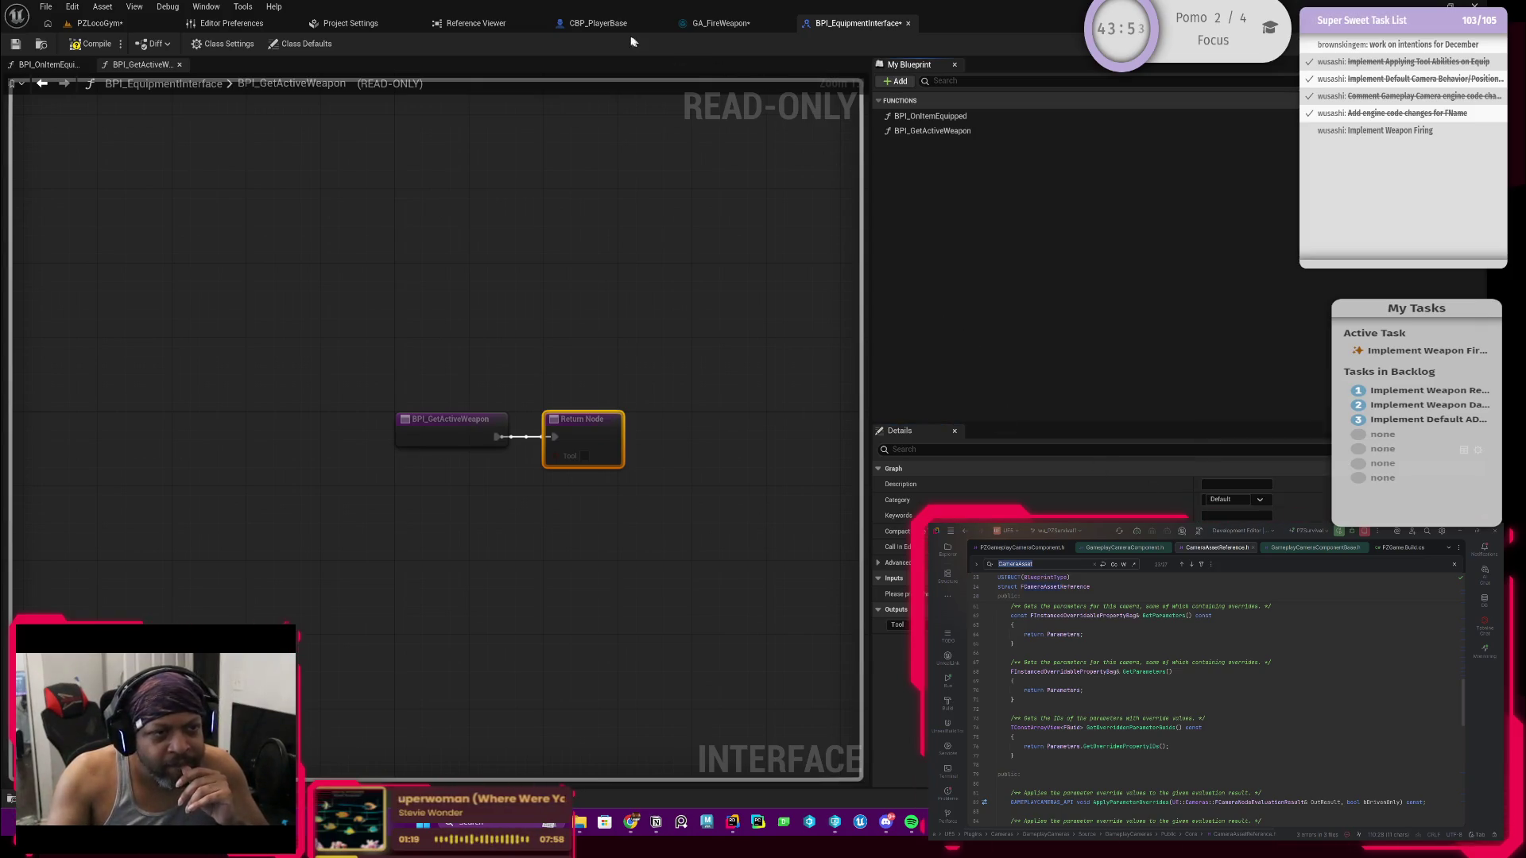
left_click(609, 24)
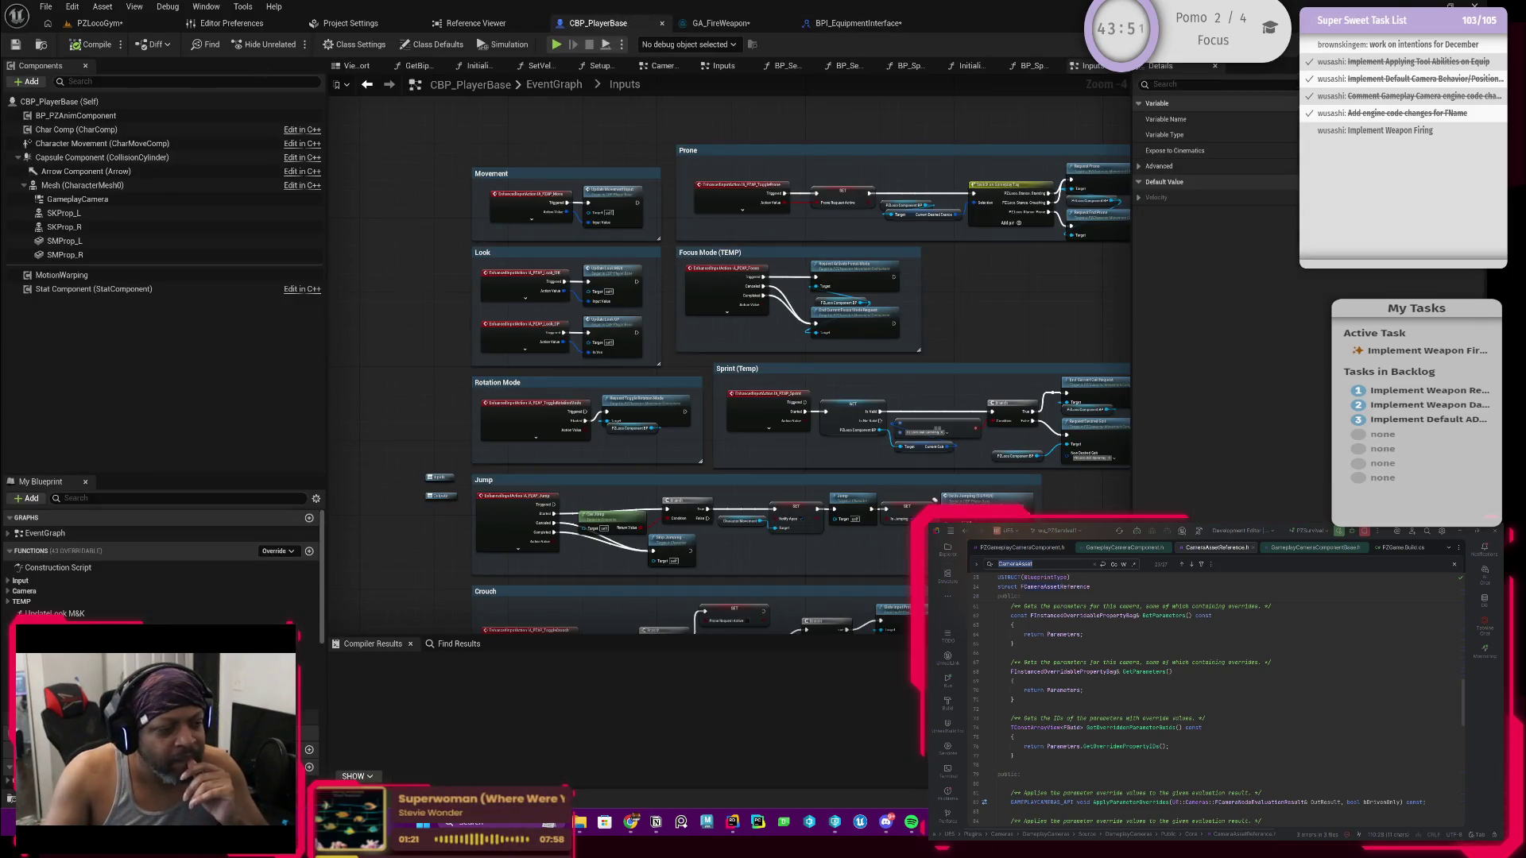
key("ctrl+space")
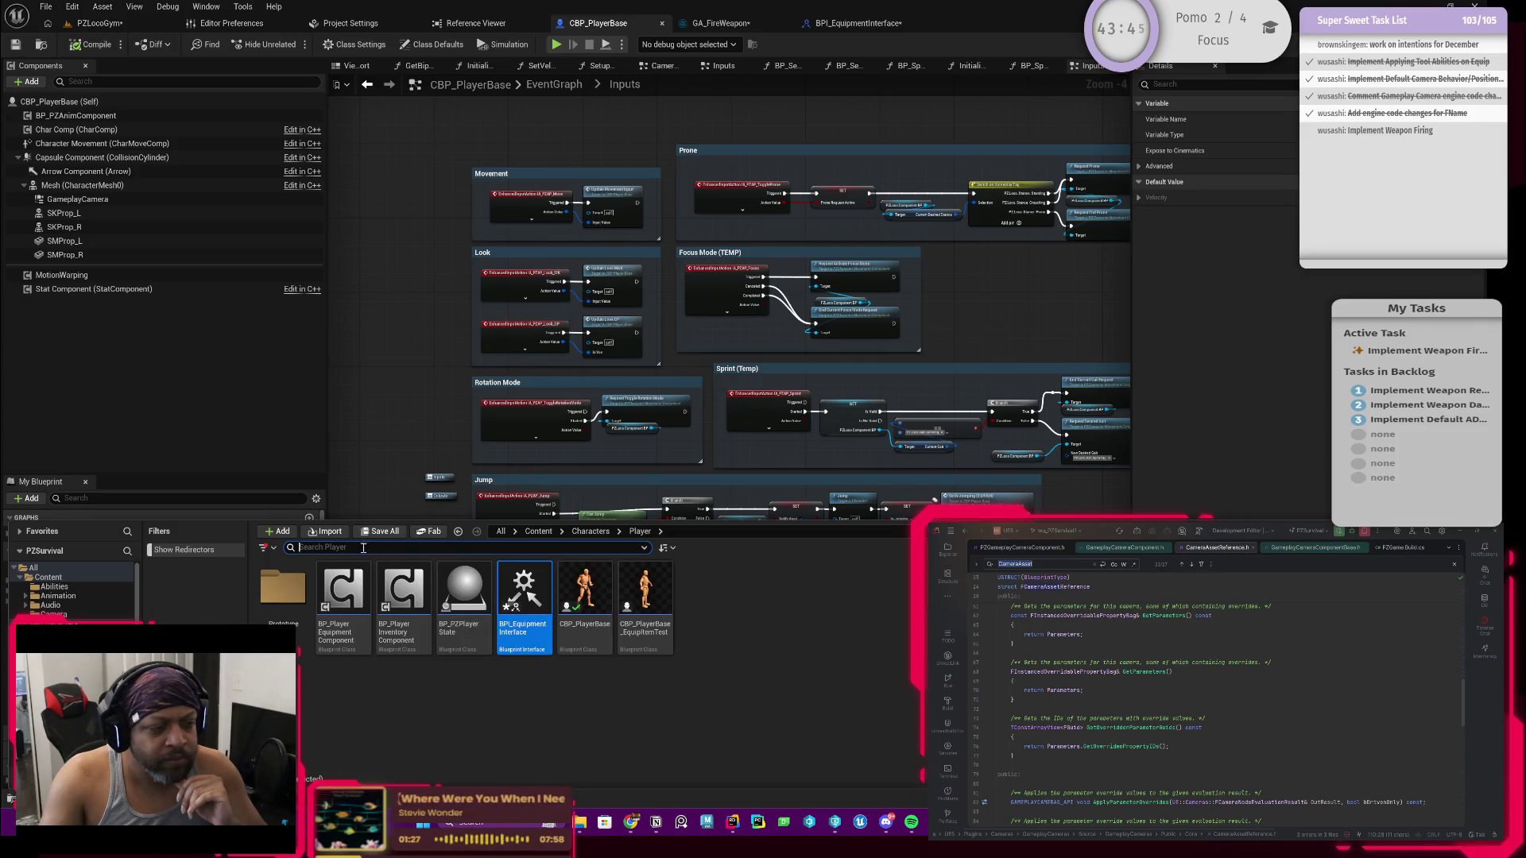
left_click(538, 531)
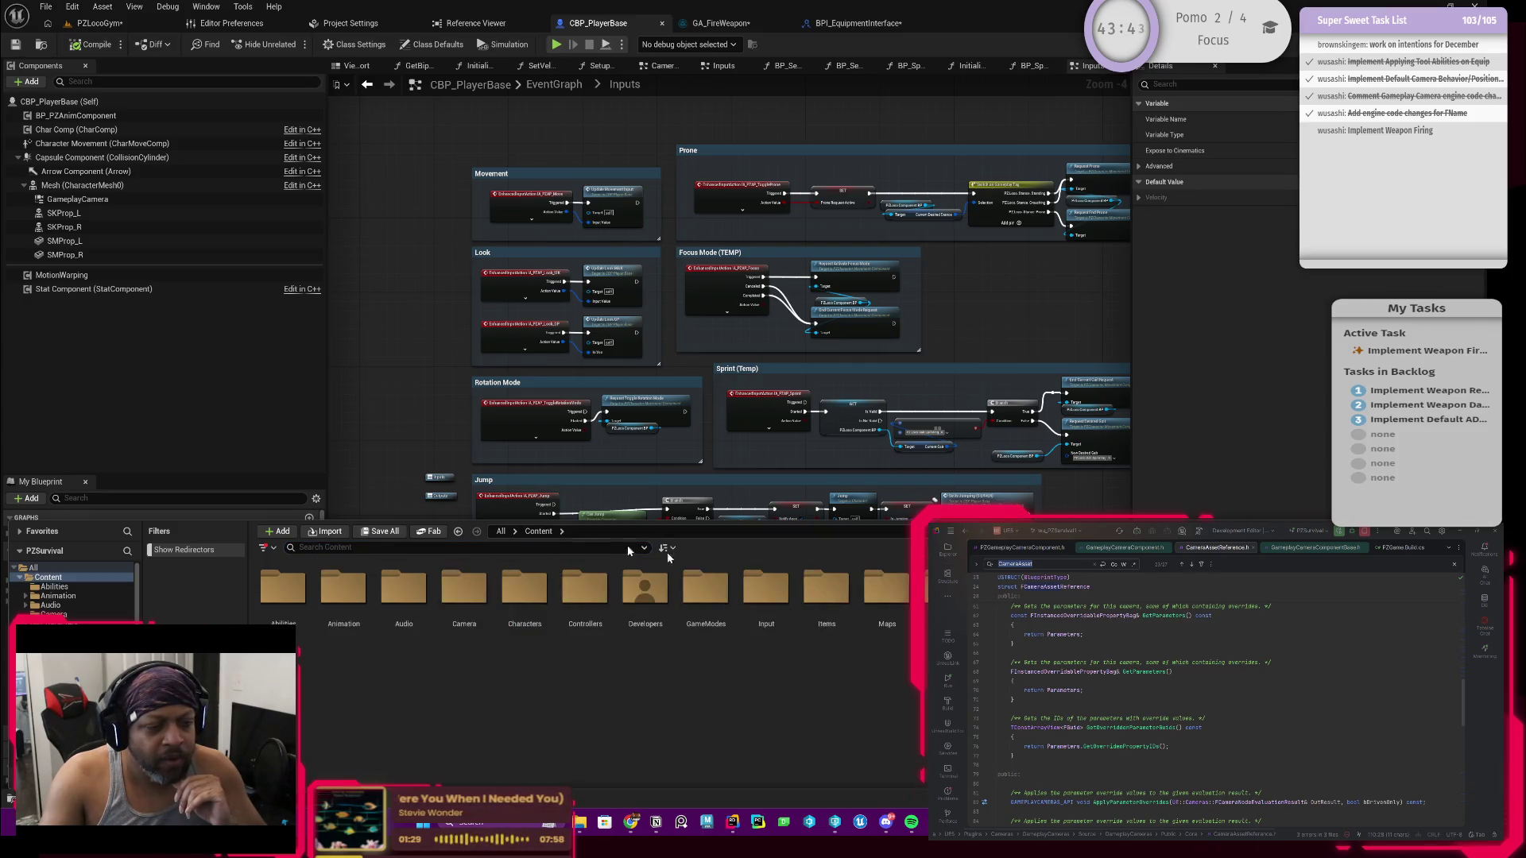
double_click(827, 592)
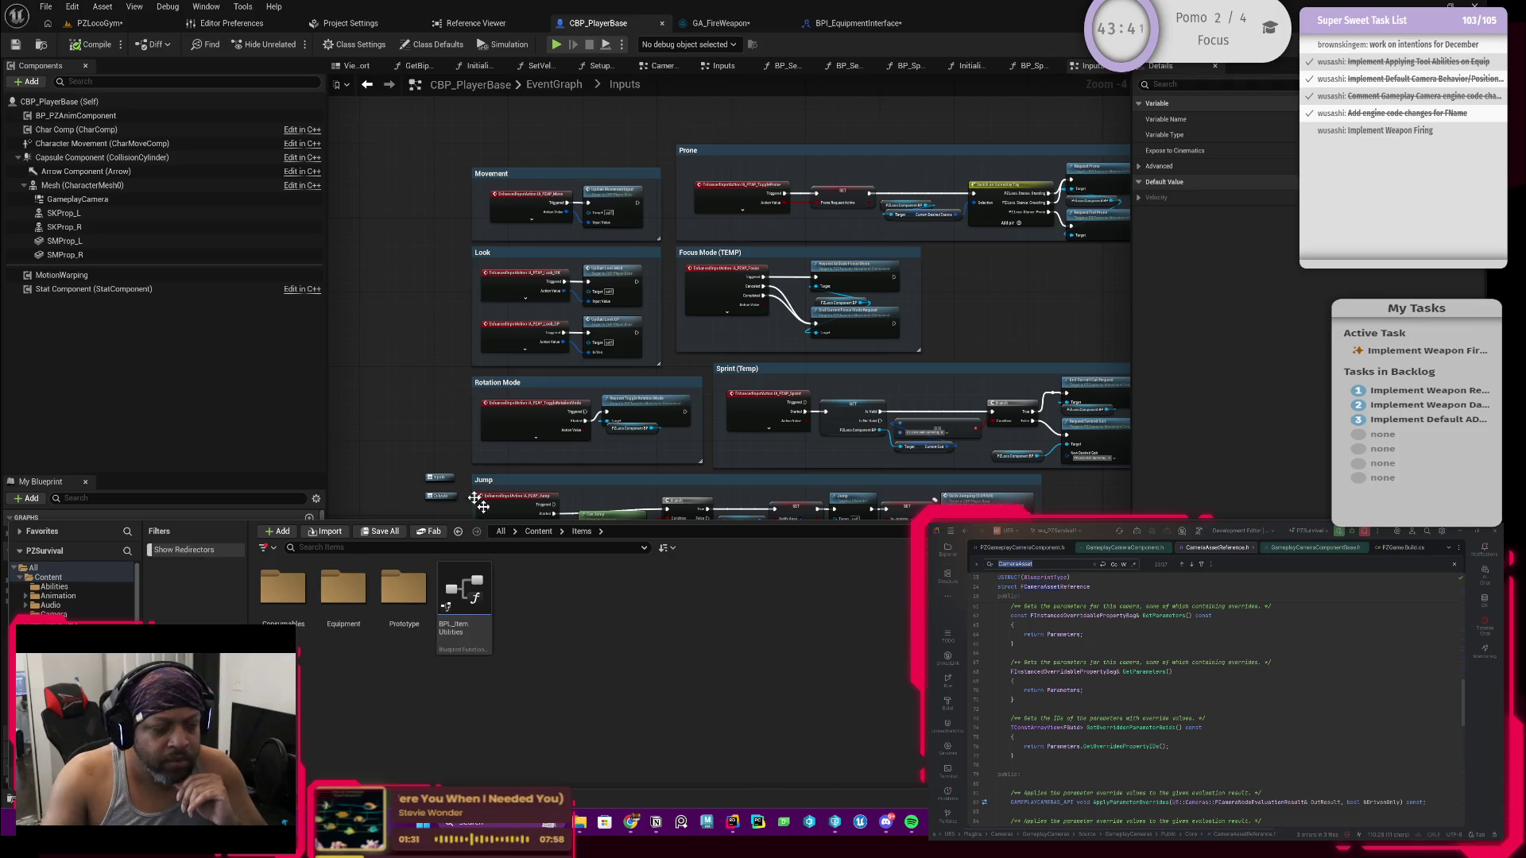
double_click(358, 620)
double_click(304, 600)
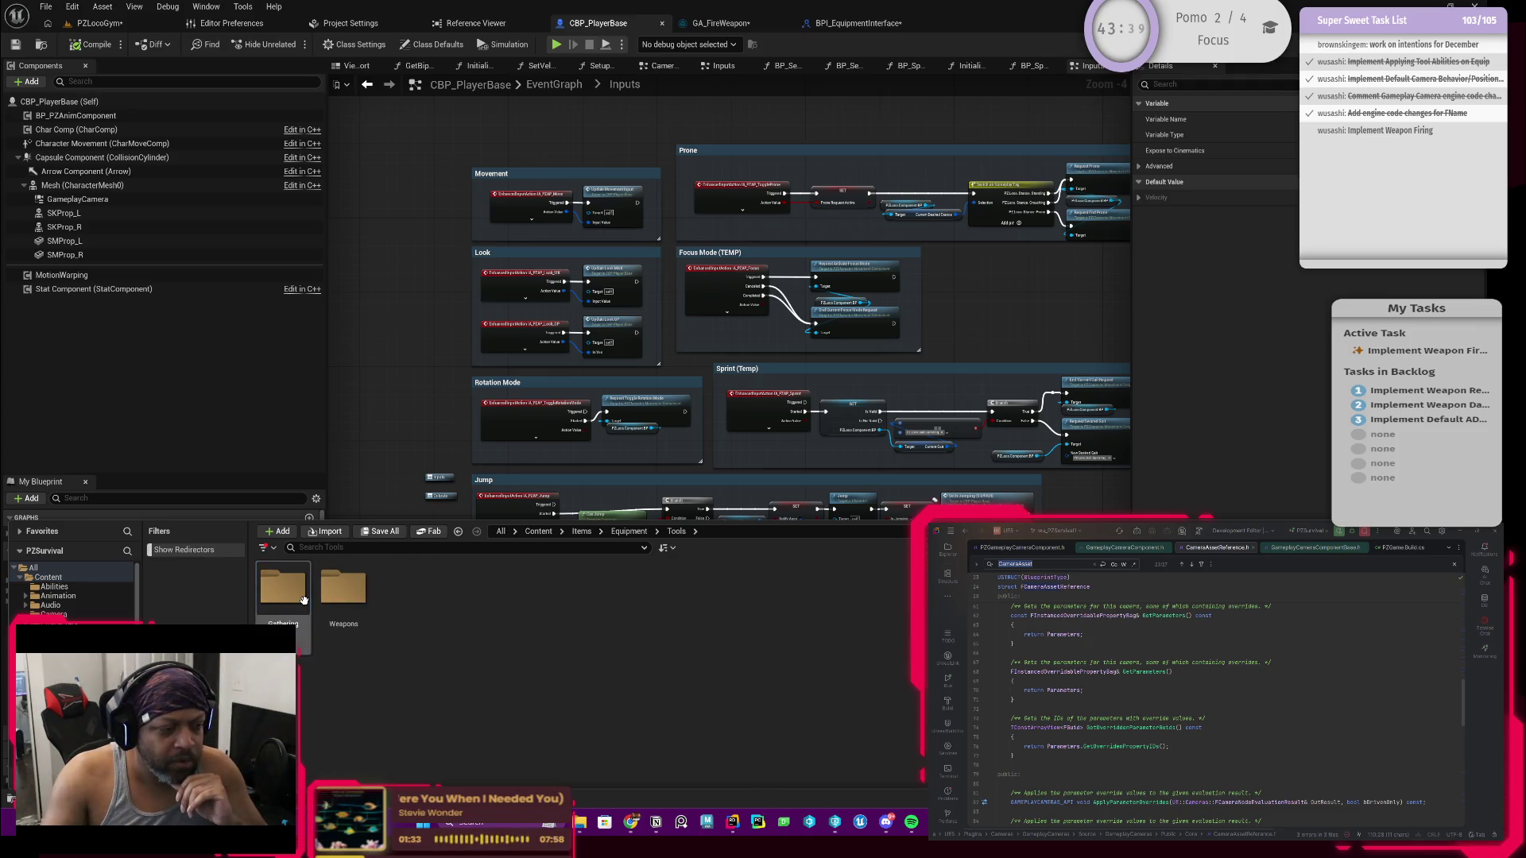
double_click(350, 593)
double_click(285, 592)
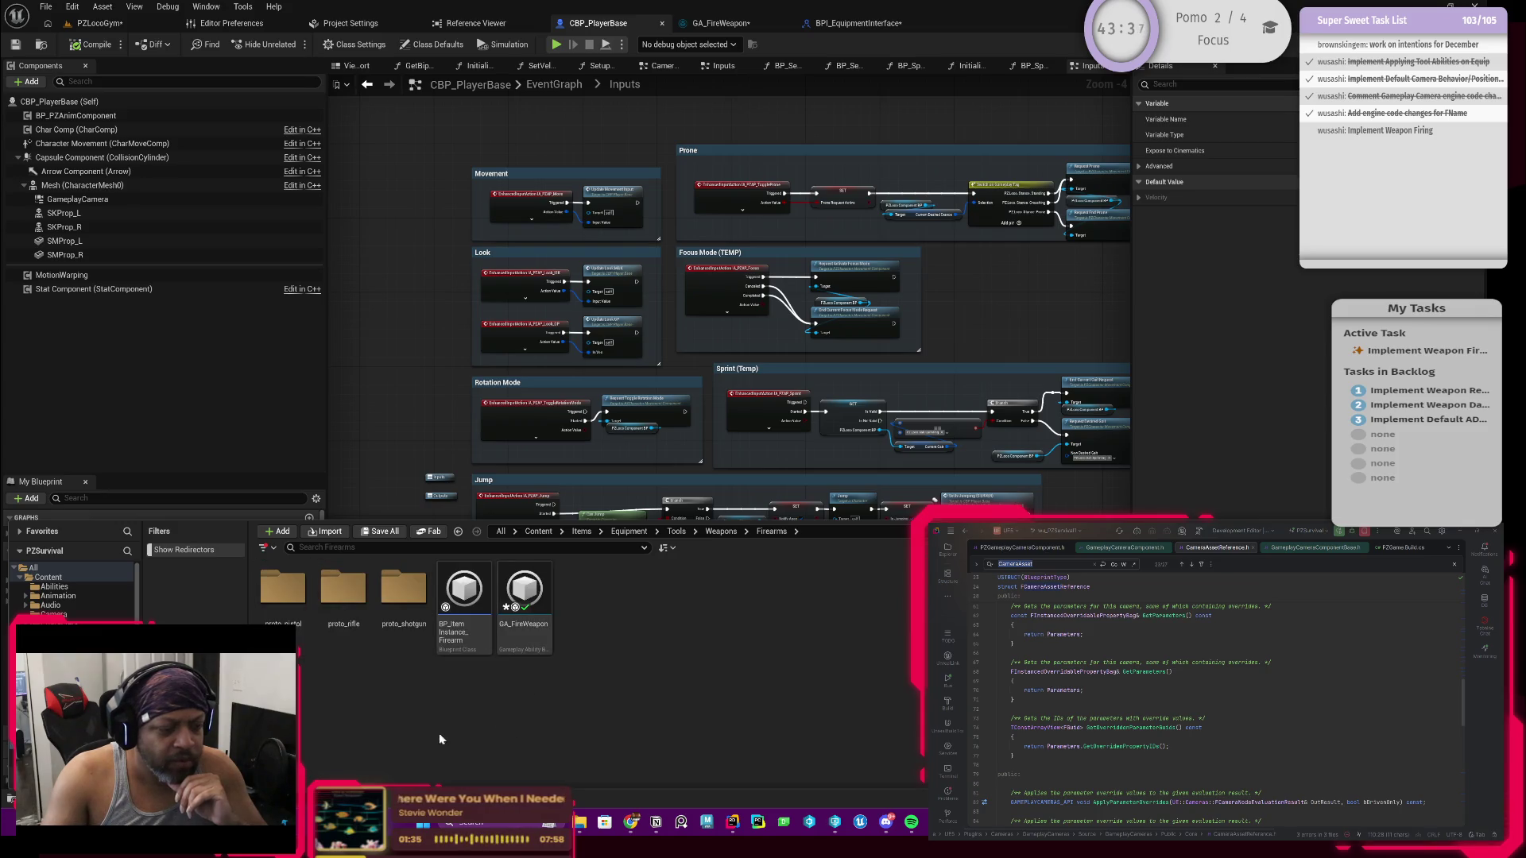
left_click(469, 594)
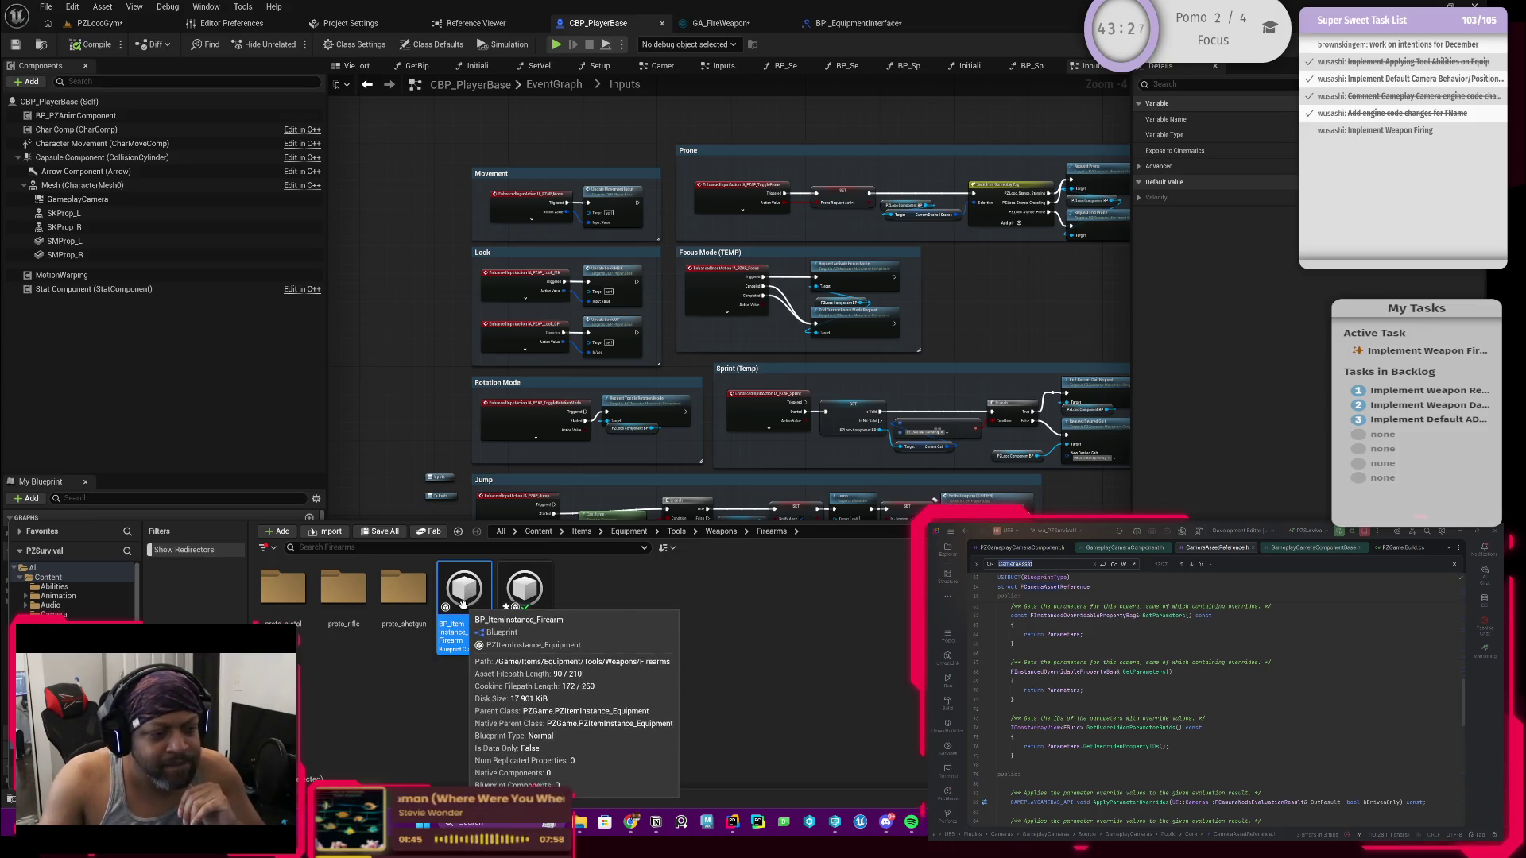
key("ctrl+space")
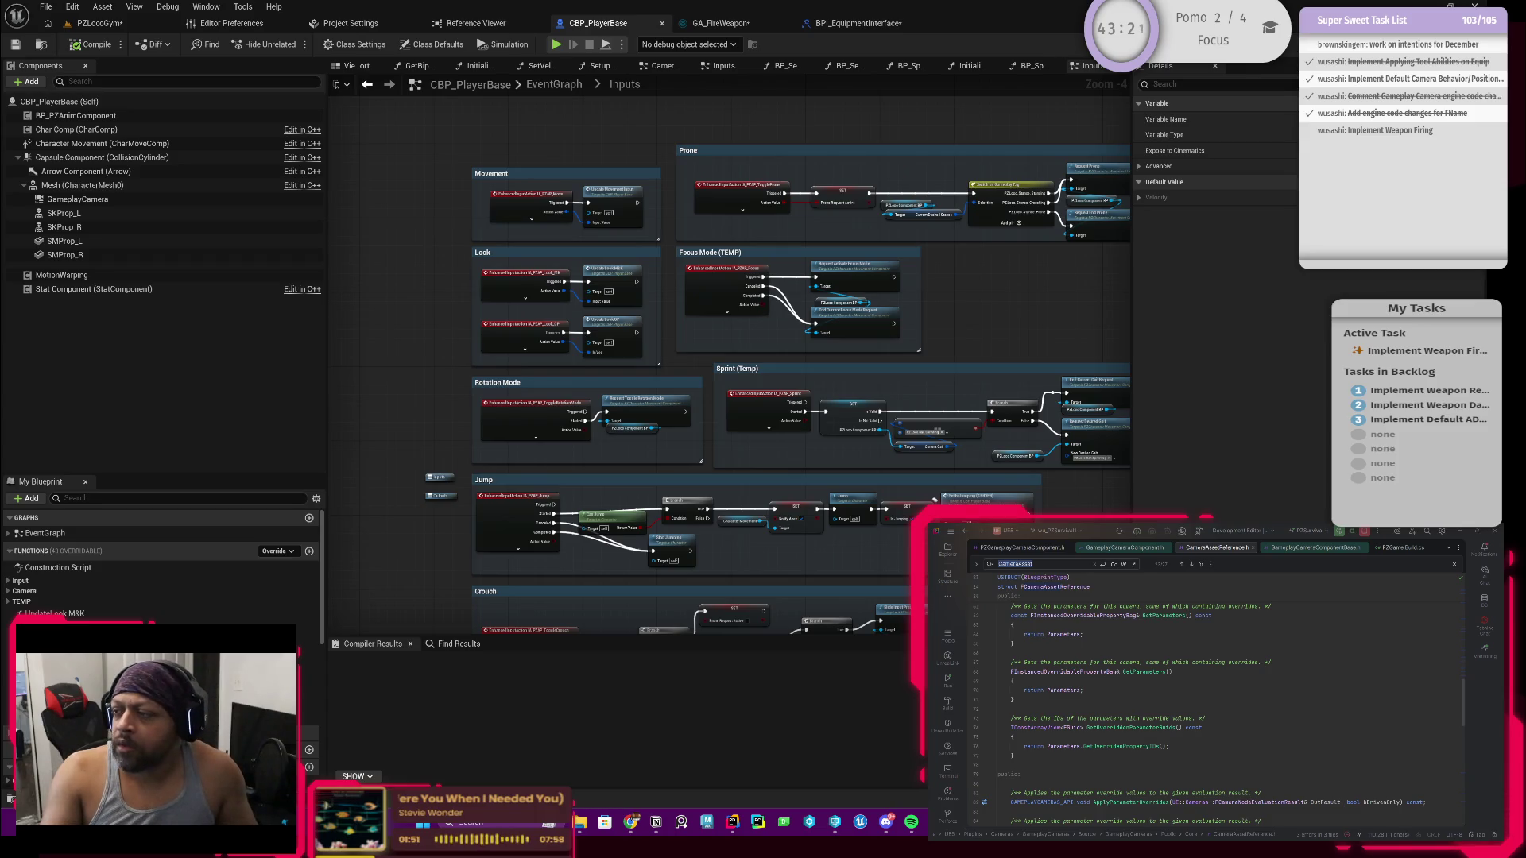
Step: Show PZItemInstance_Equipment.h from its top with the solution Explorer open beside it
key("ctrl+Tab")
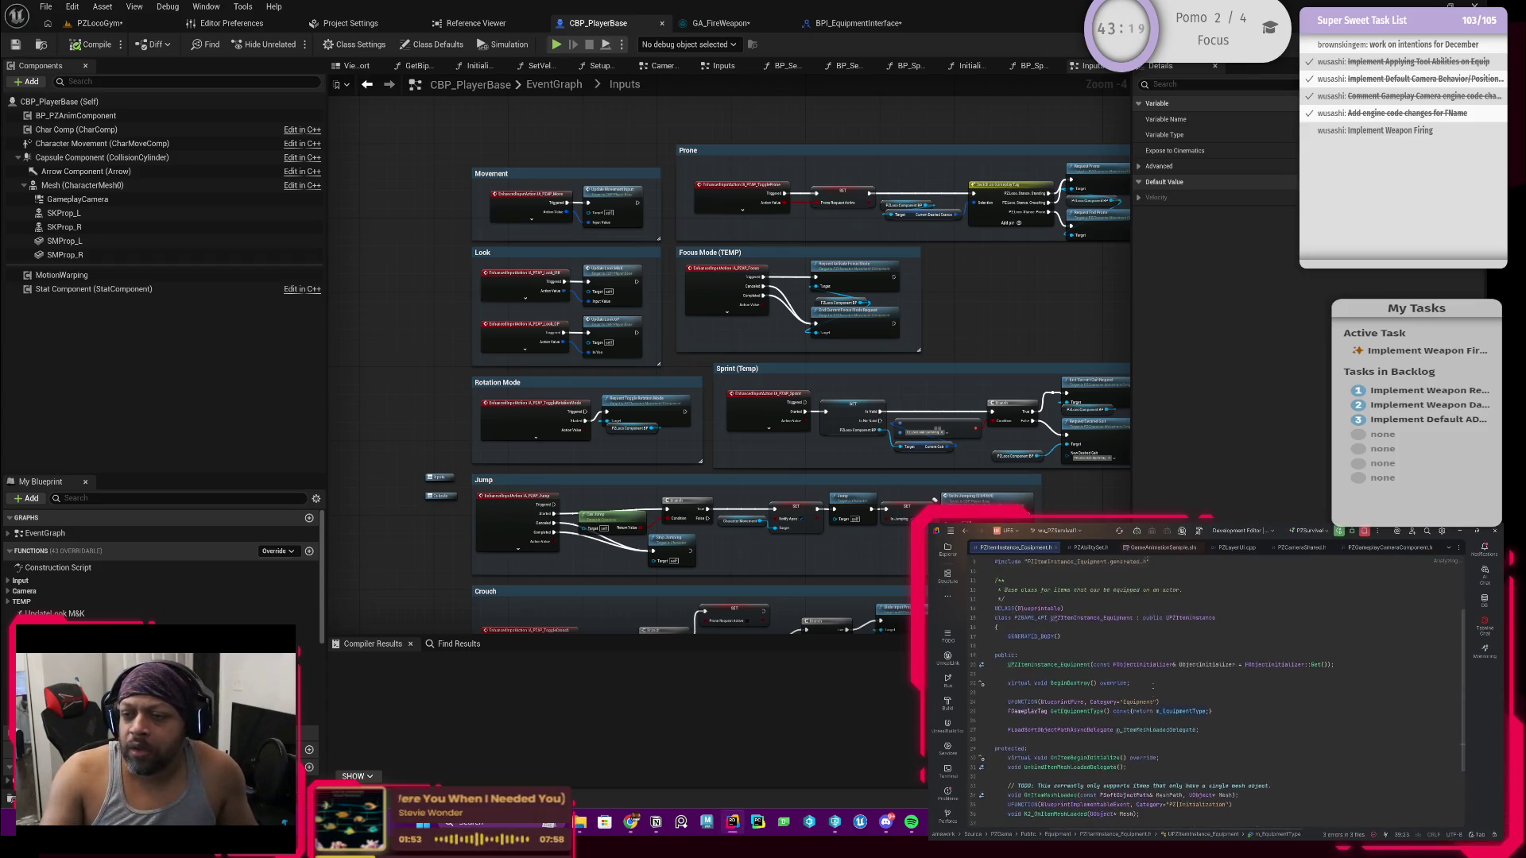
scroll(1217, 684, "up", 1)
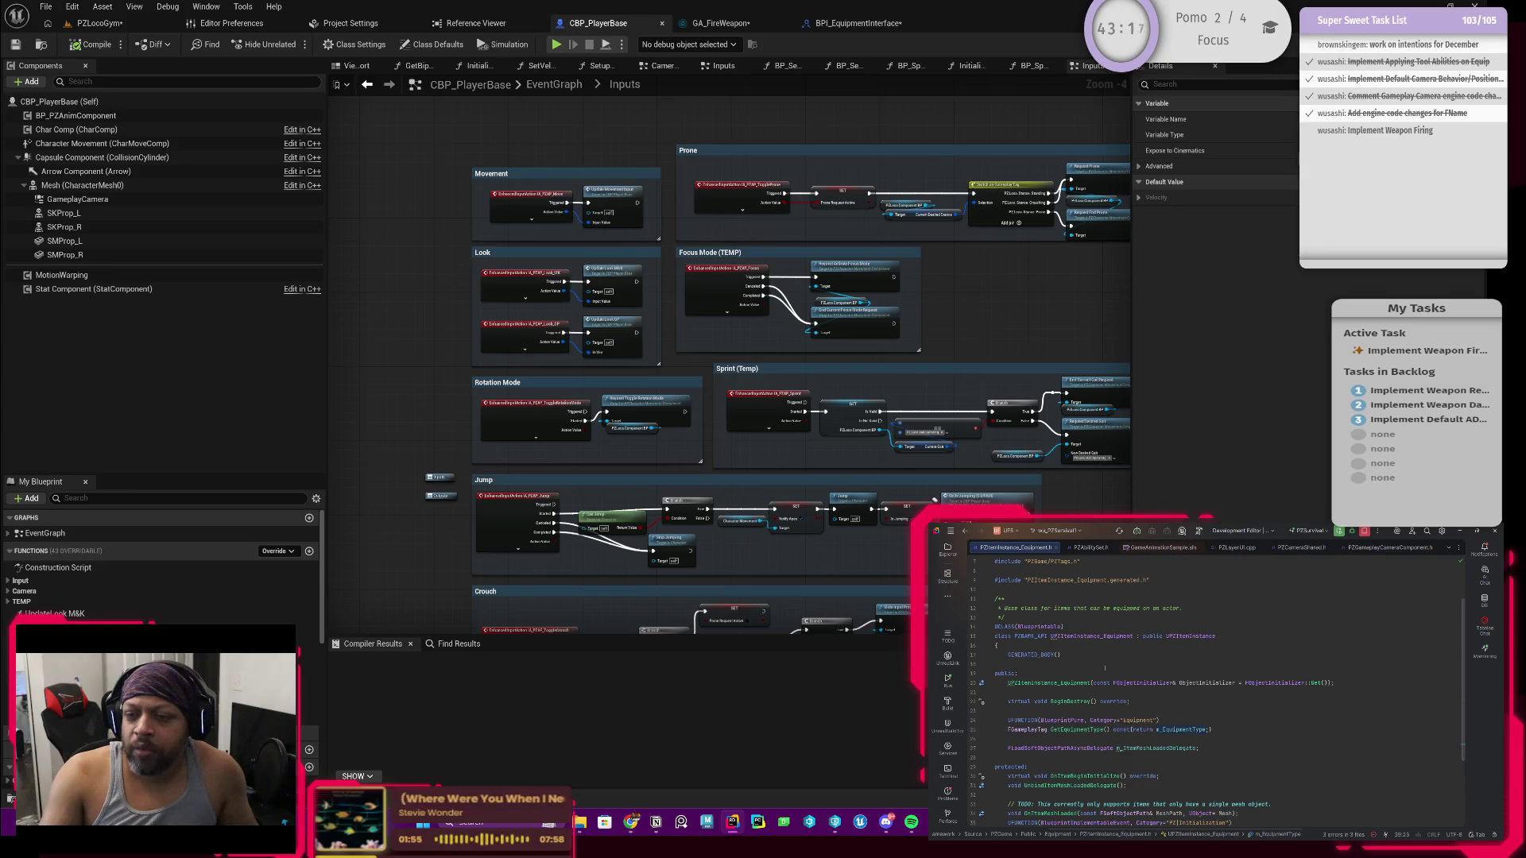
left_click(949, 550)
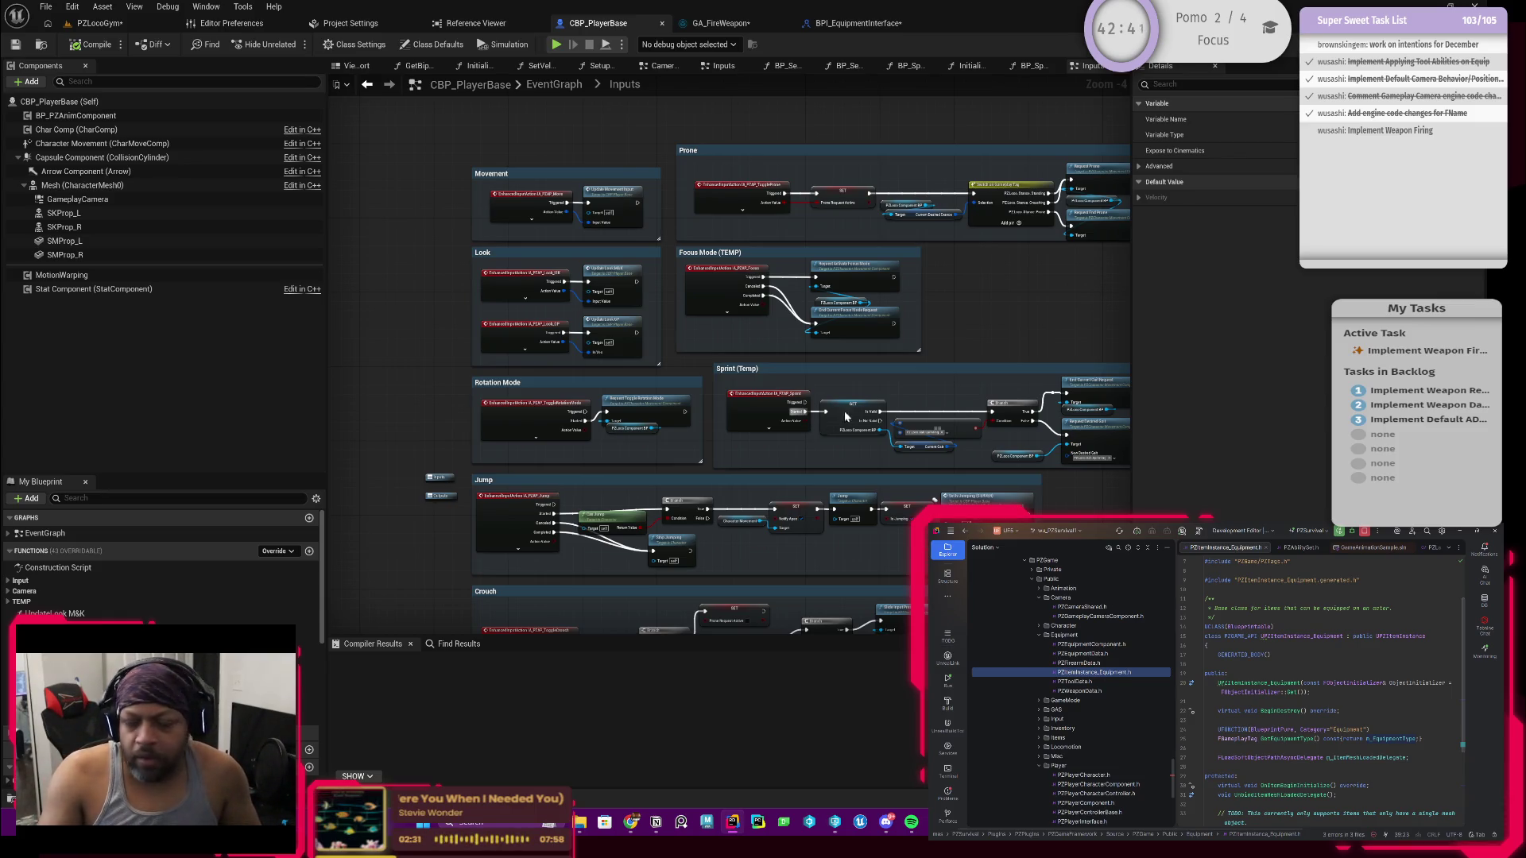
left_click_drag(843, 458, 779, 409)
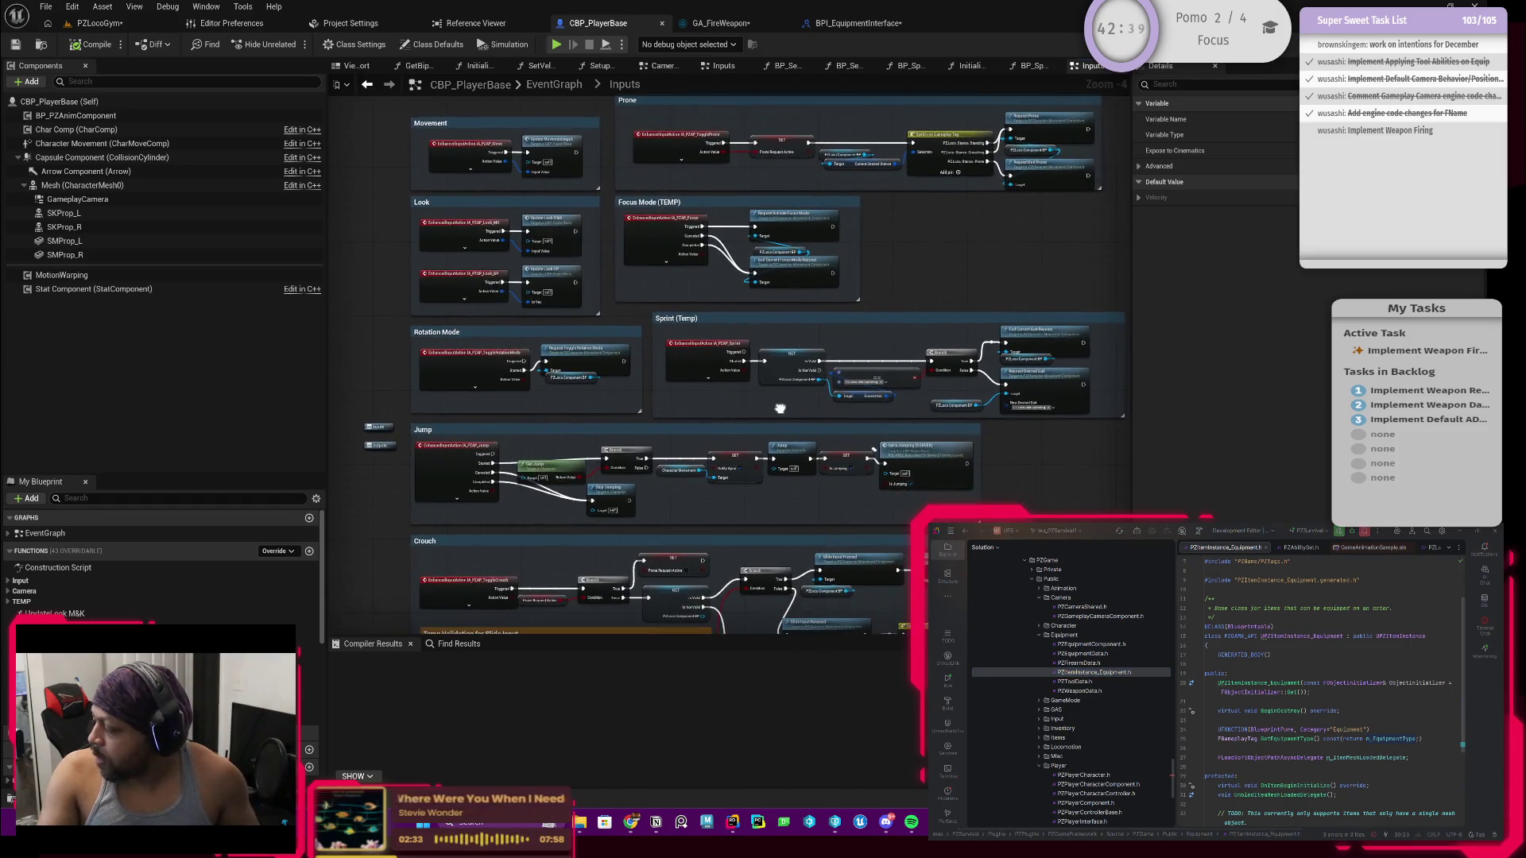
scroll(795, 475, "down", 3)
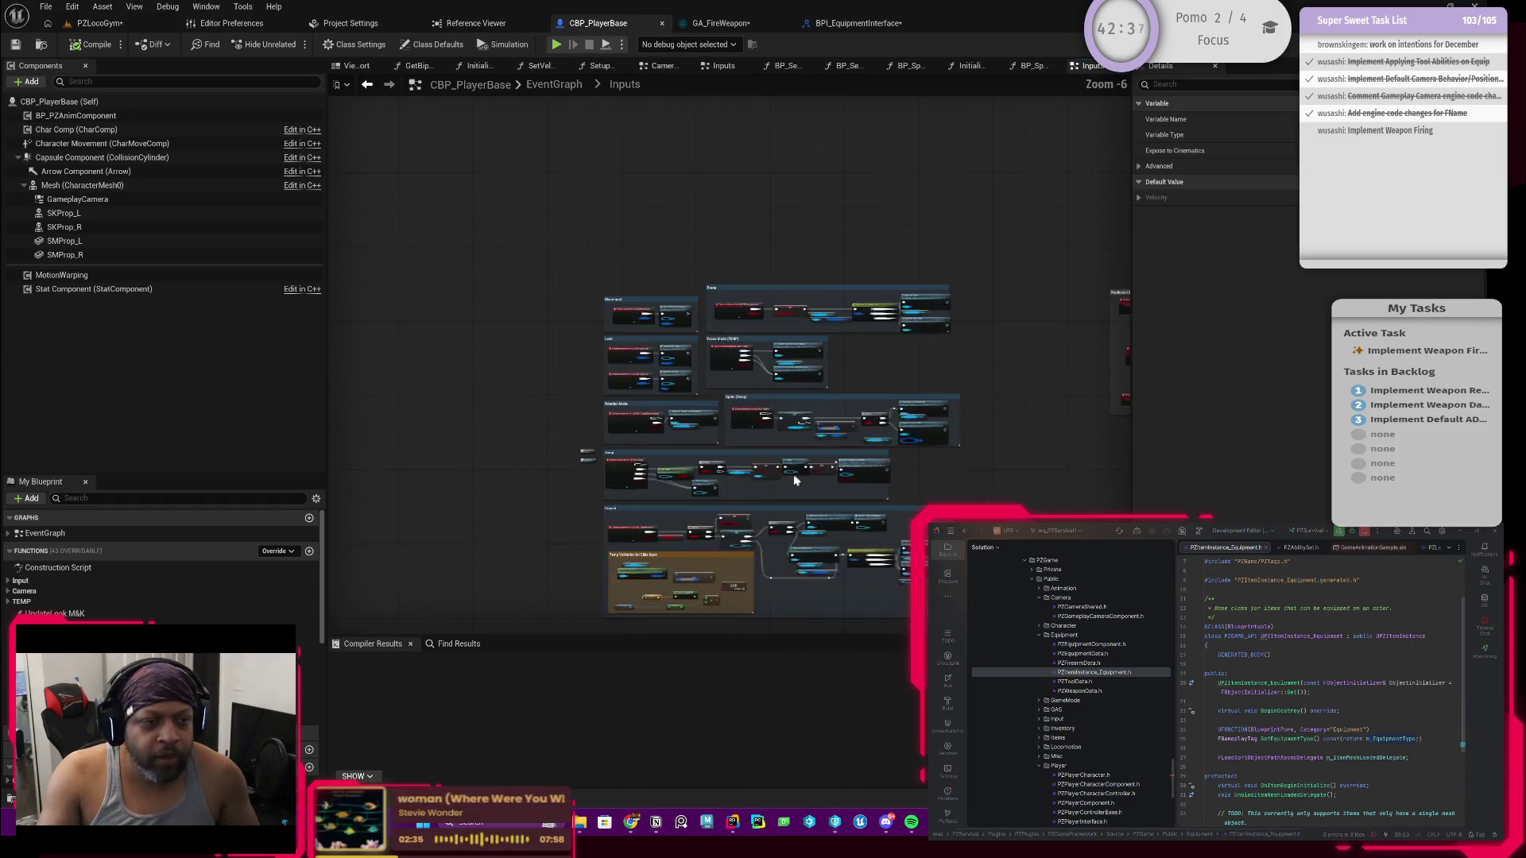
scroll(790, 488, "up", 3)
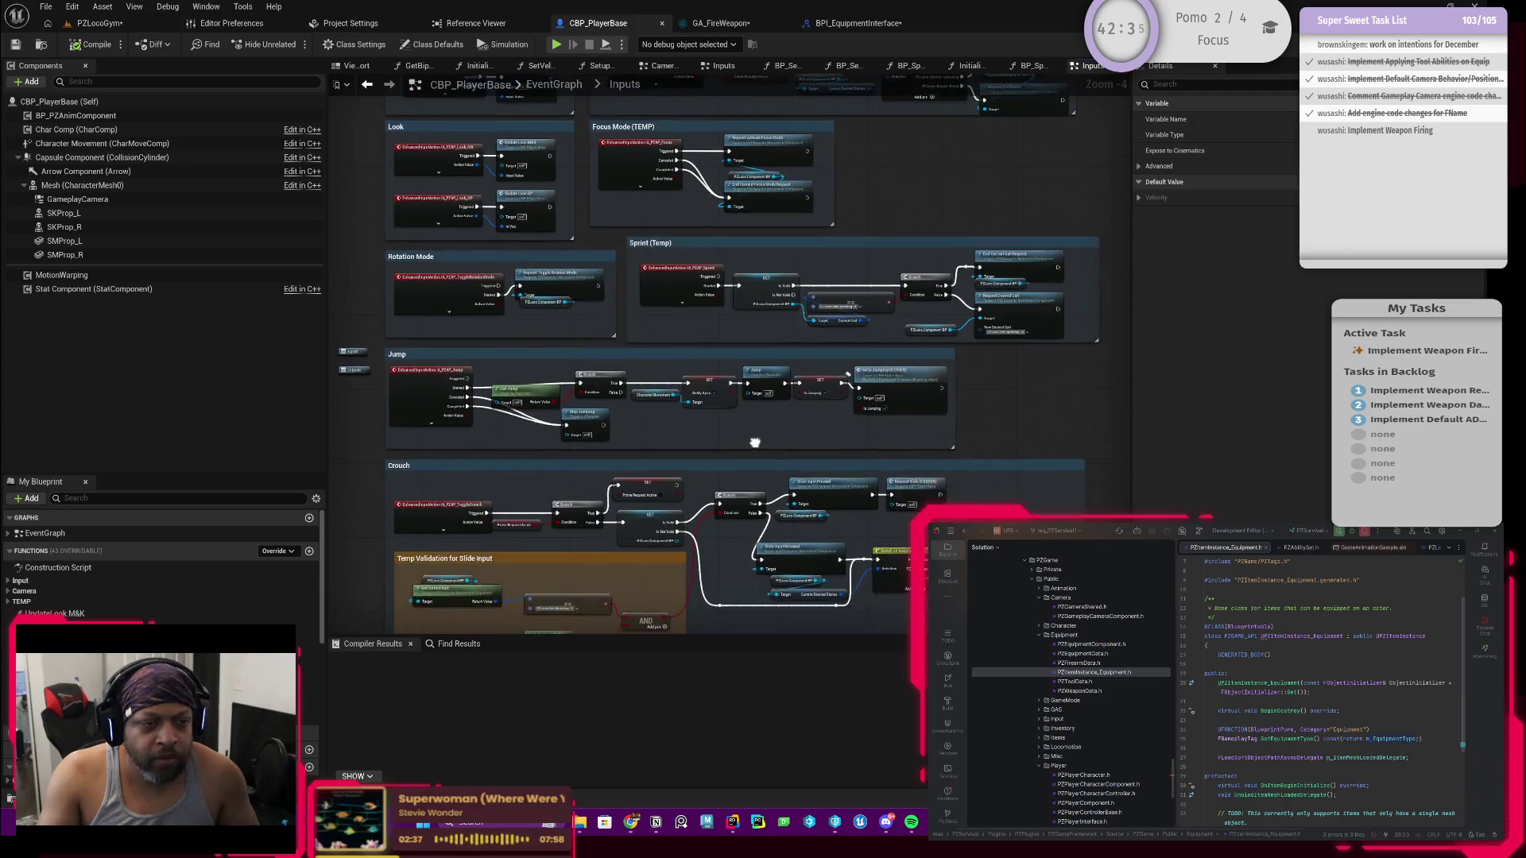
left_click_drag(772, 512, 746, 395)
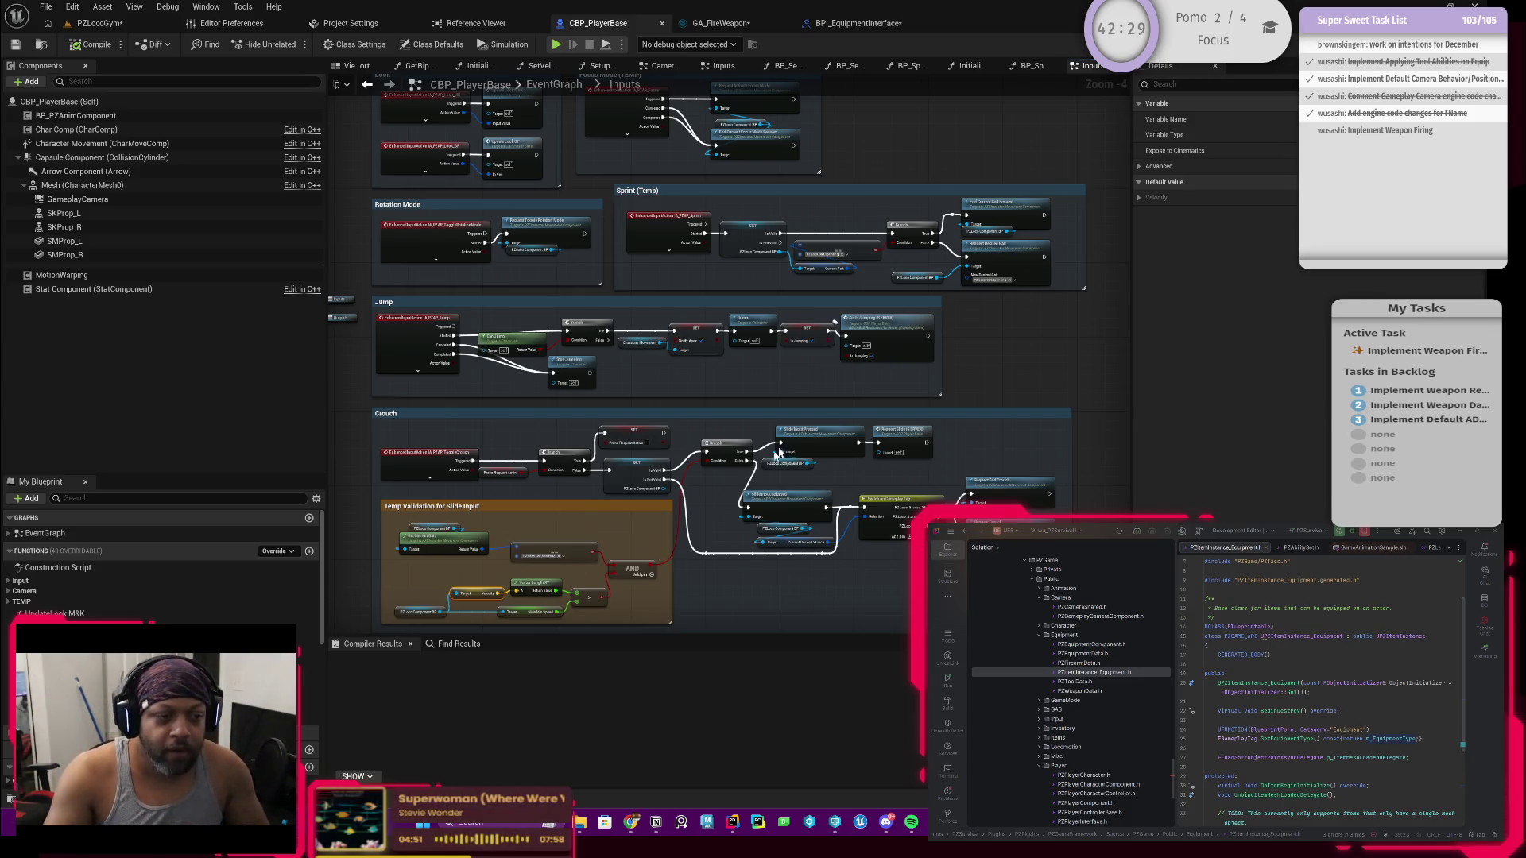
Step: Switch to BPI_EquipmentInterface and select the BPI_GetActiveWeapon function
left_click_drag(707, 429, 788, 379)
scroll(787, 380, "down", 1)
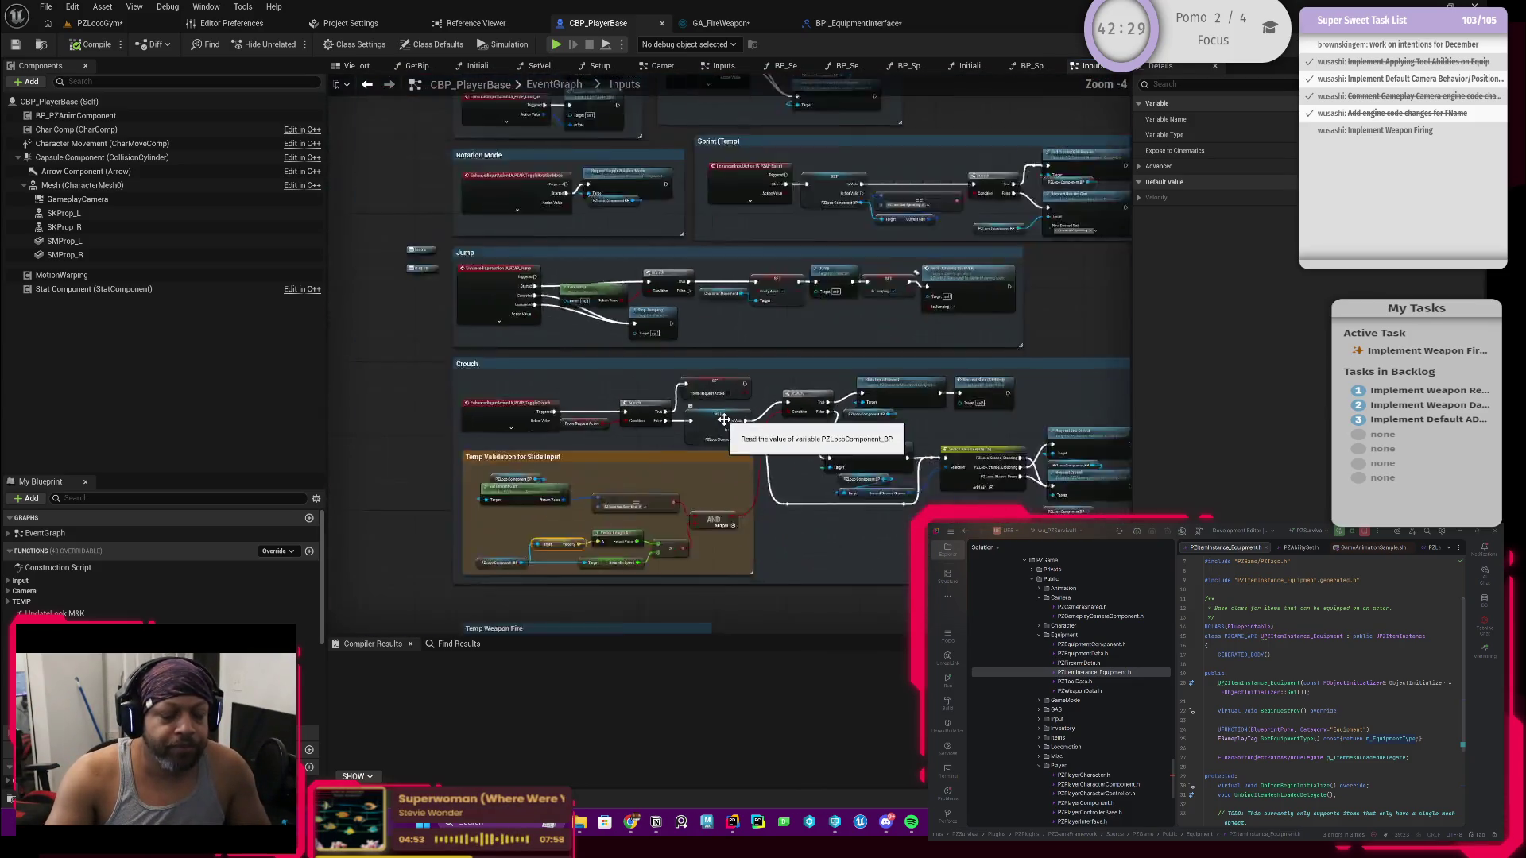
left_click(831, 24)
left_click(938, 133)
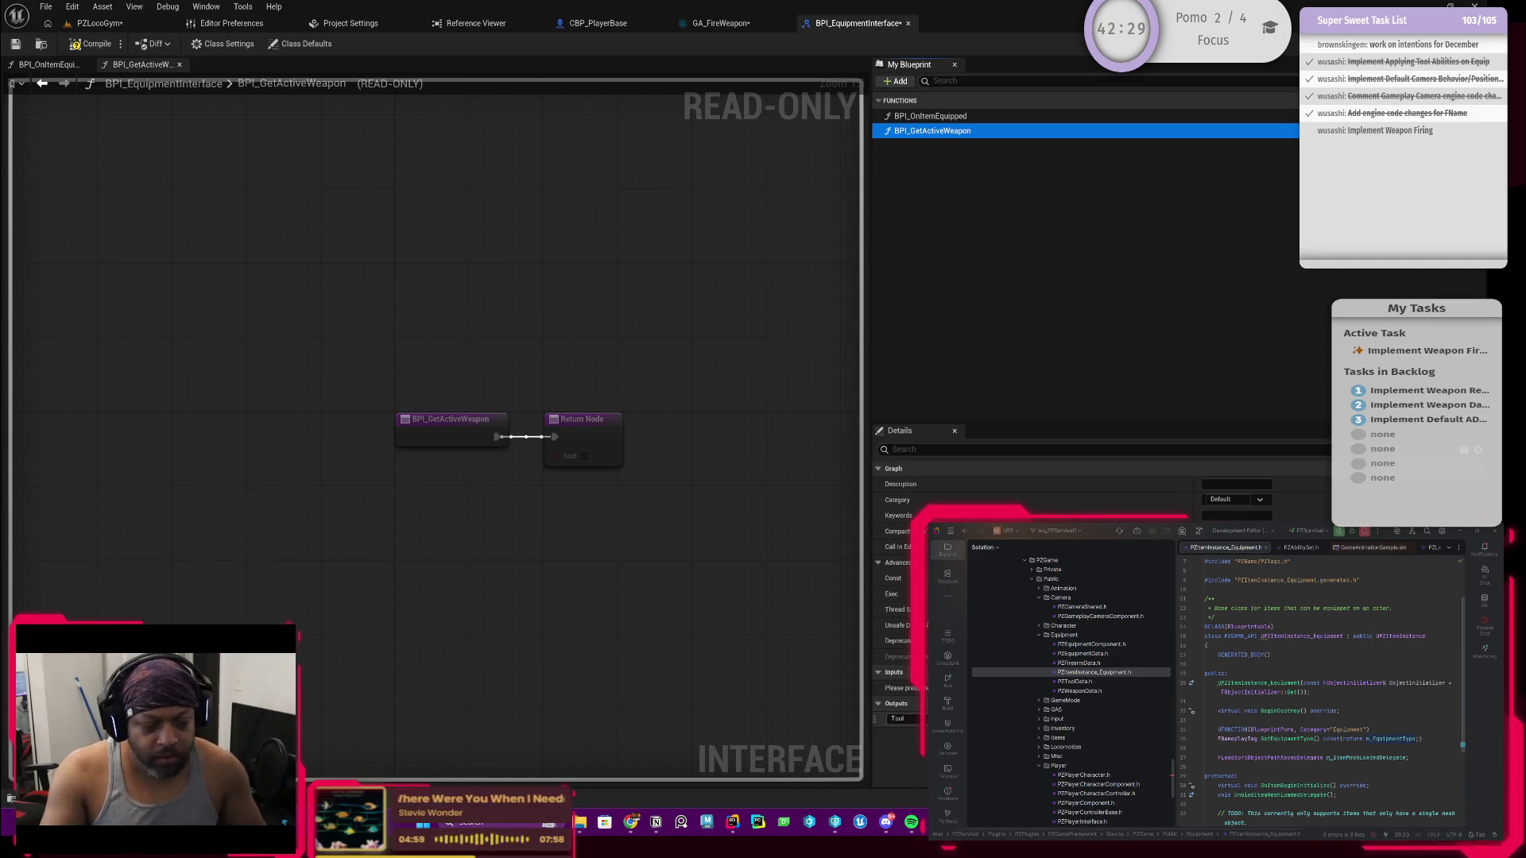
left_click(896, 719)
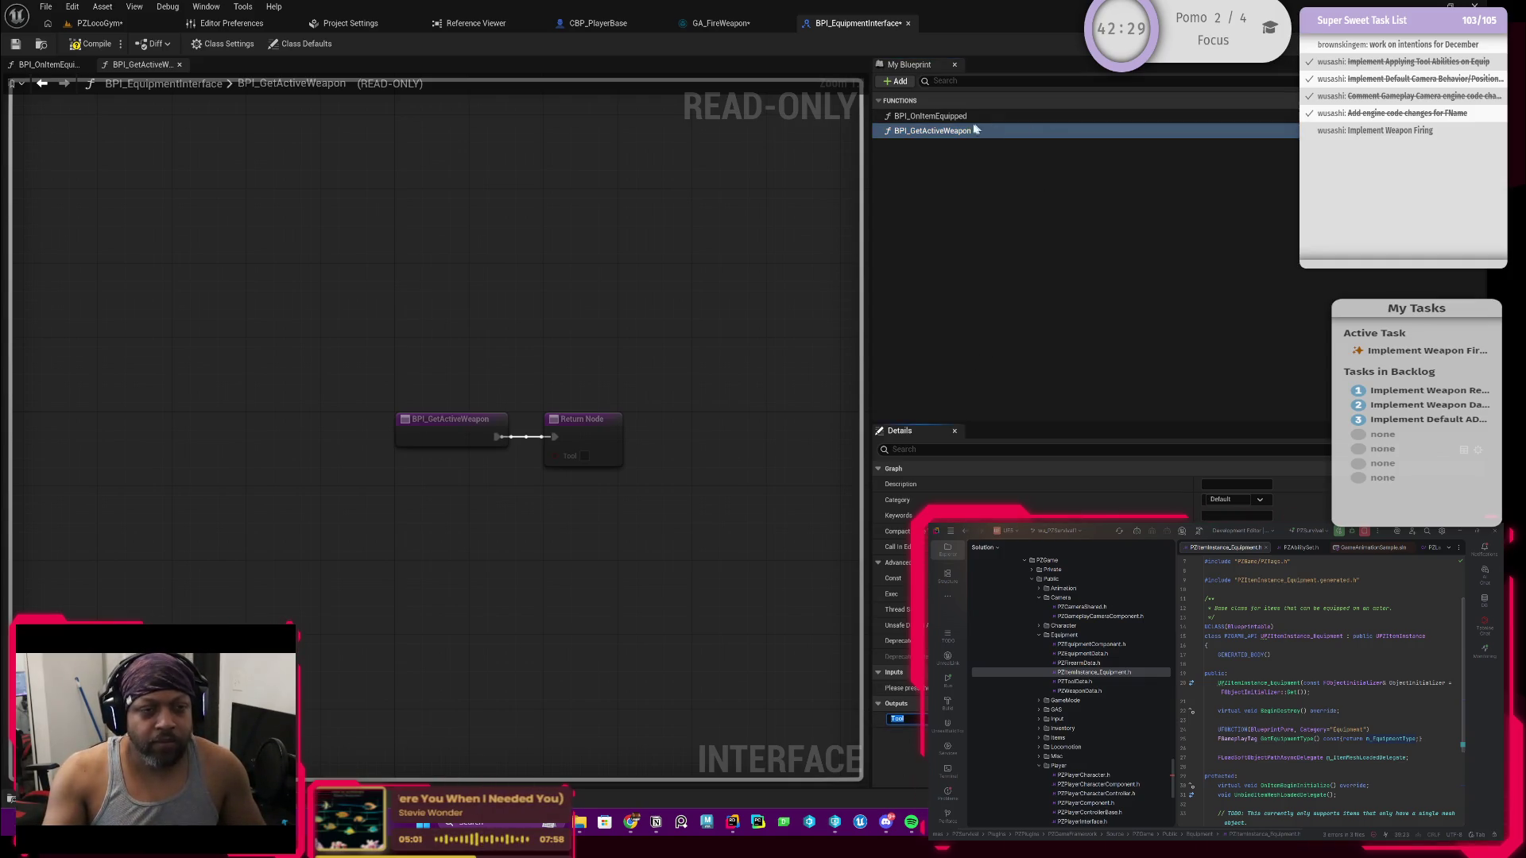
Step: Rename the function from BPI_GetActiveWeapon back to BPI_GetActiveTool
right_click(947, 138)
left_click(986, 156)
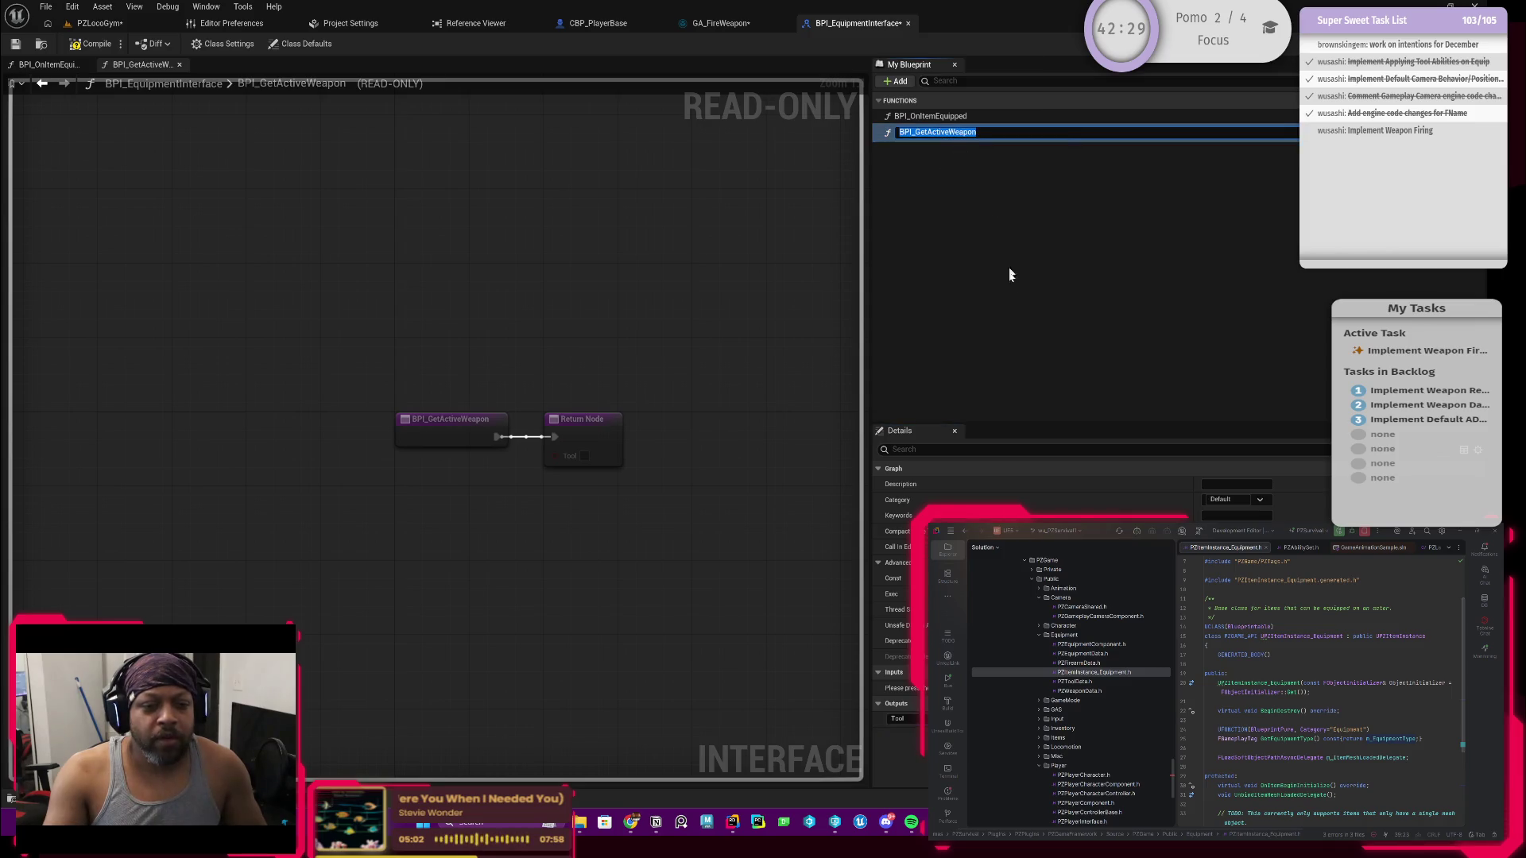
key("End")
key("ctrl+shift+Left")
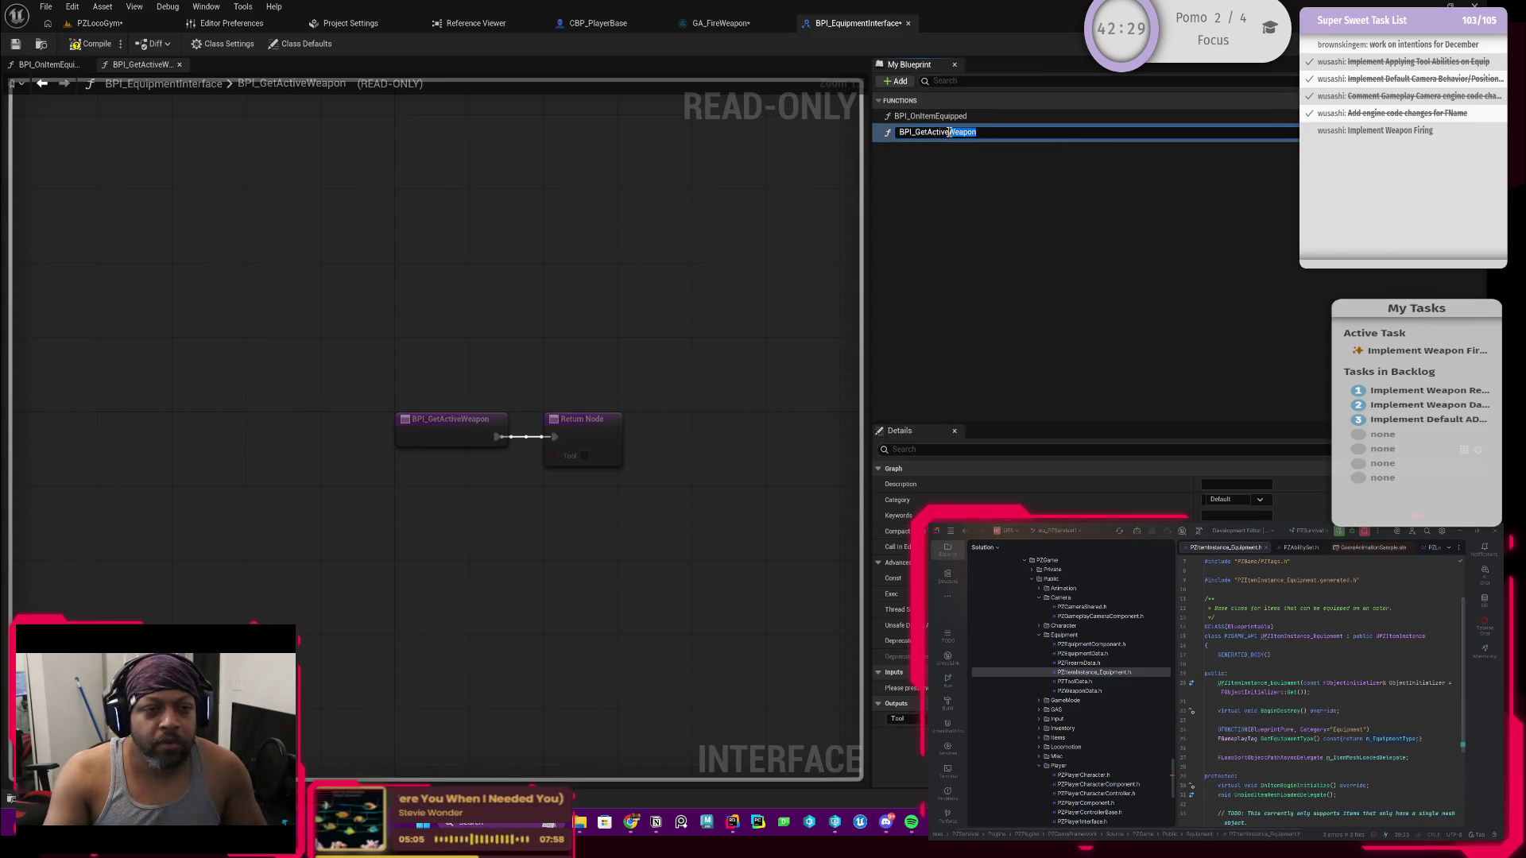
type("Tool")
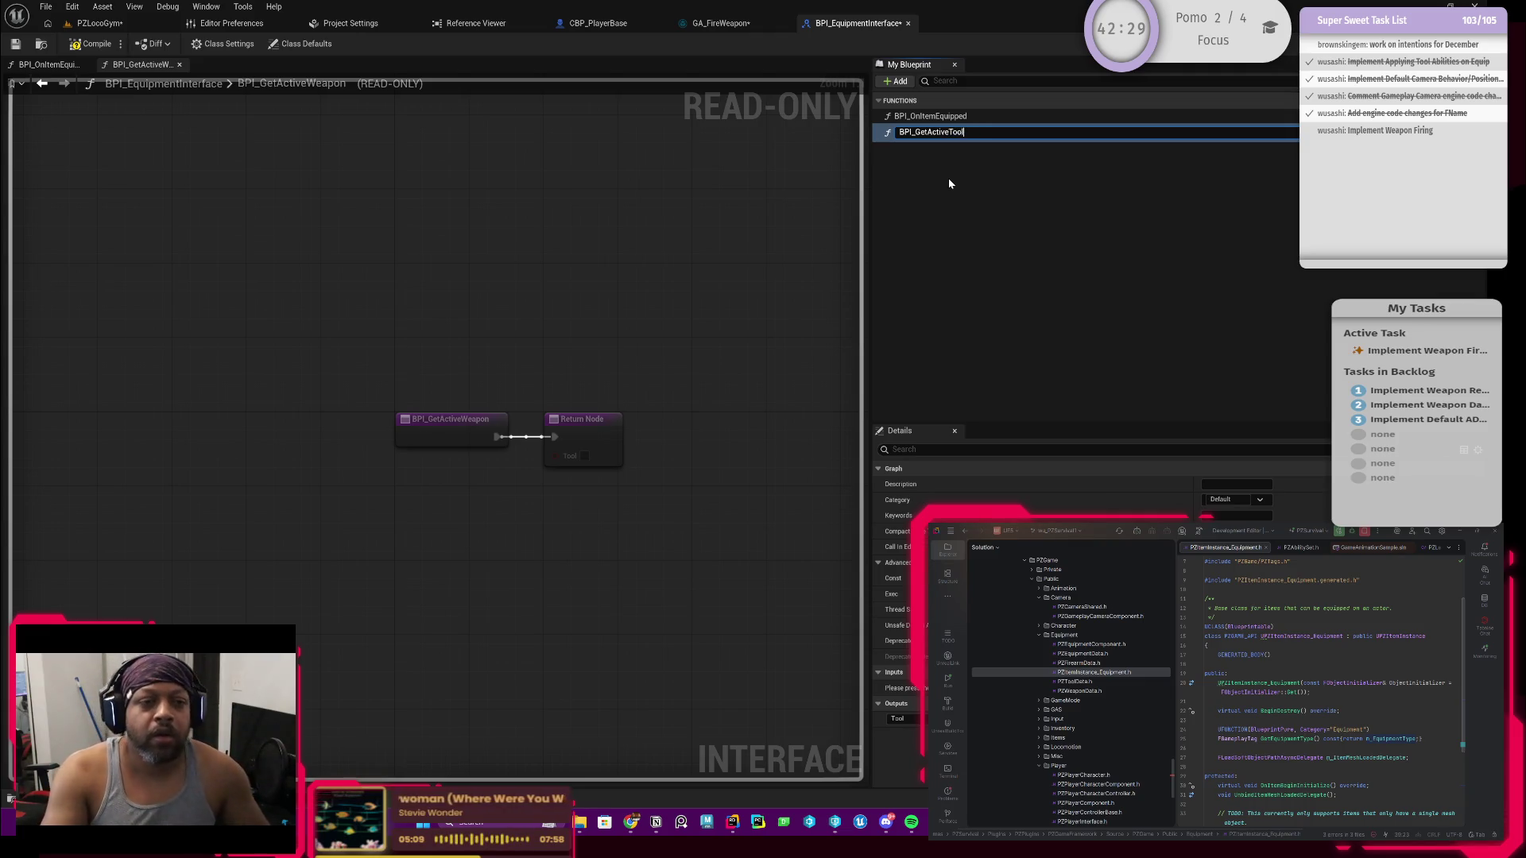
key("Return")
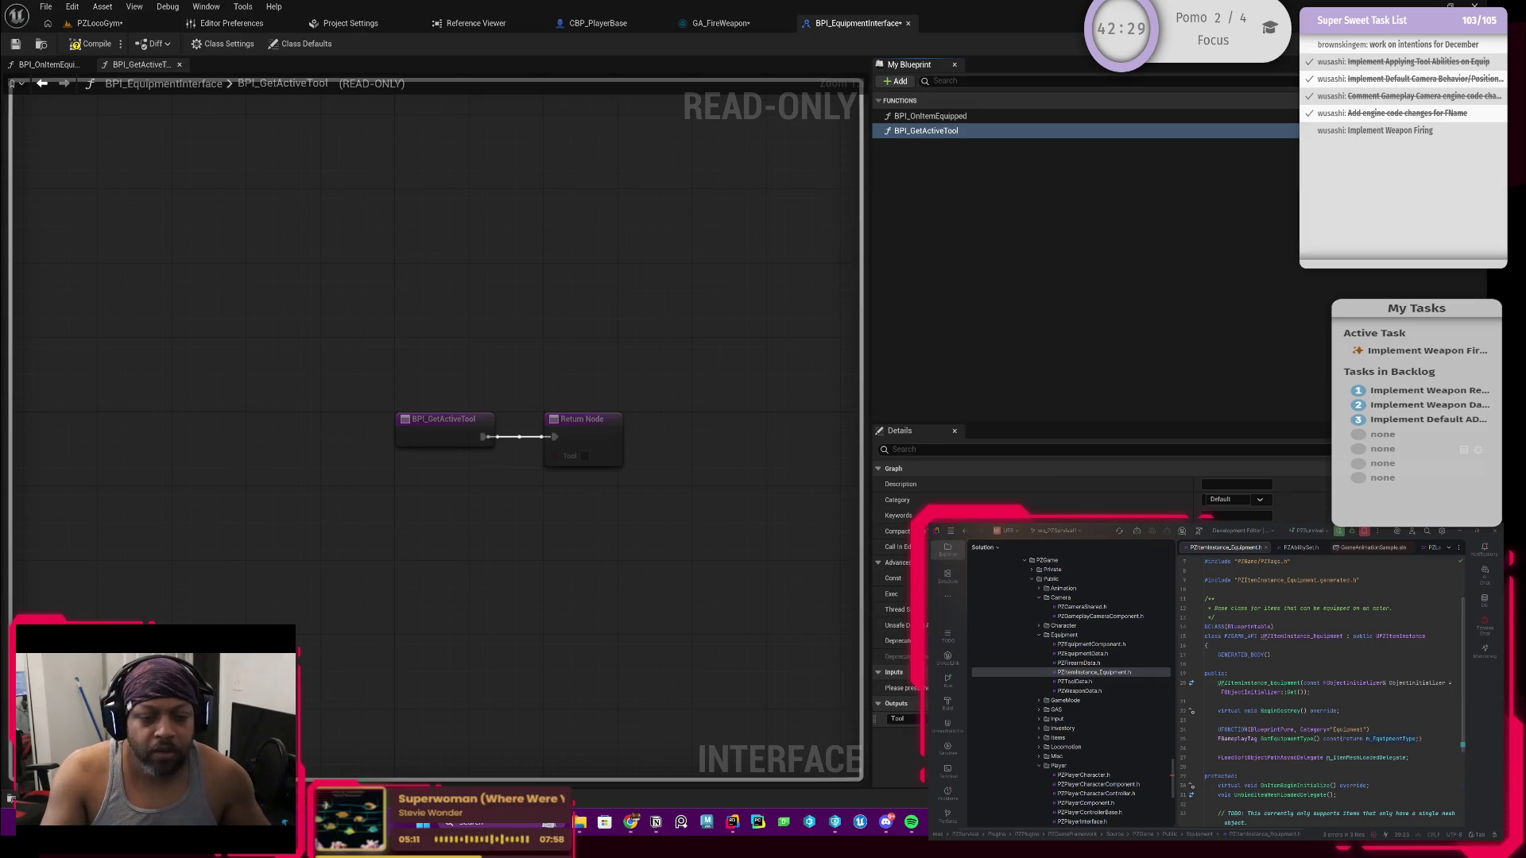
Step: Set the Tool output's pin type to the equipment type found by searching 'equipment'
left_click(1224, 718)
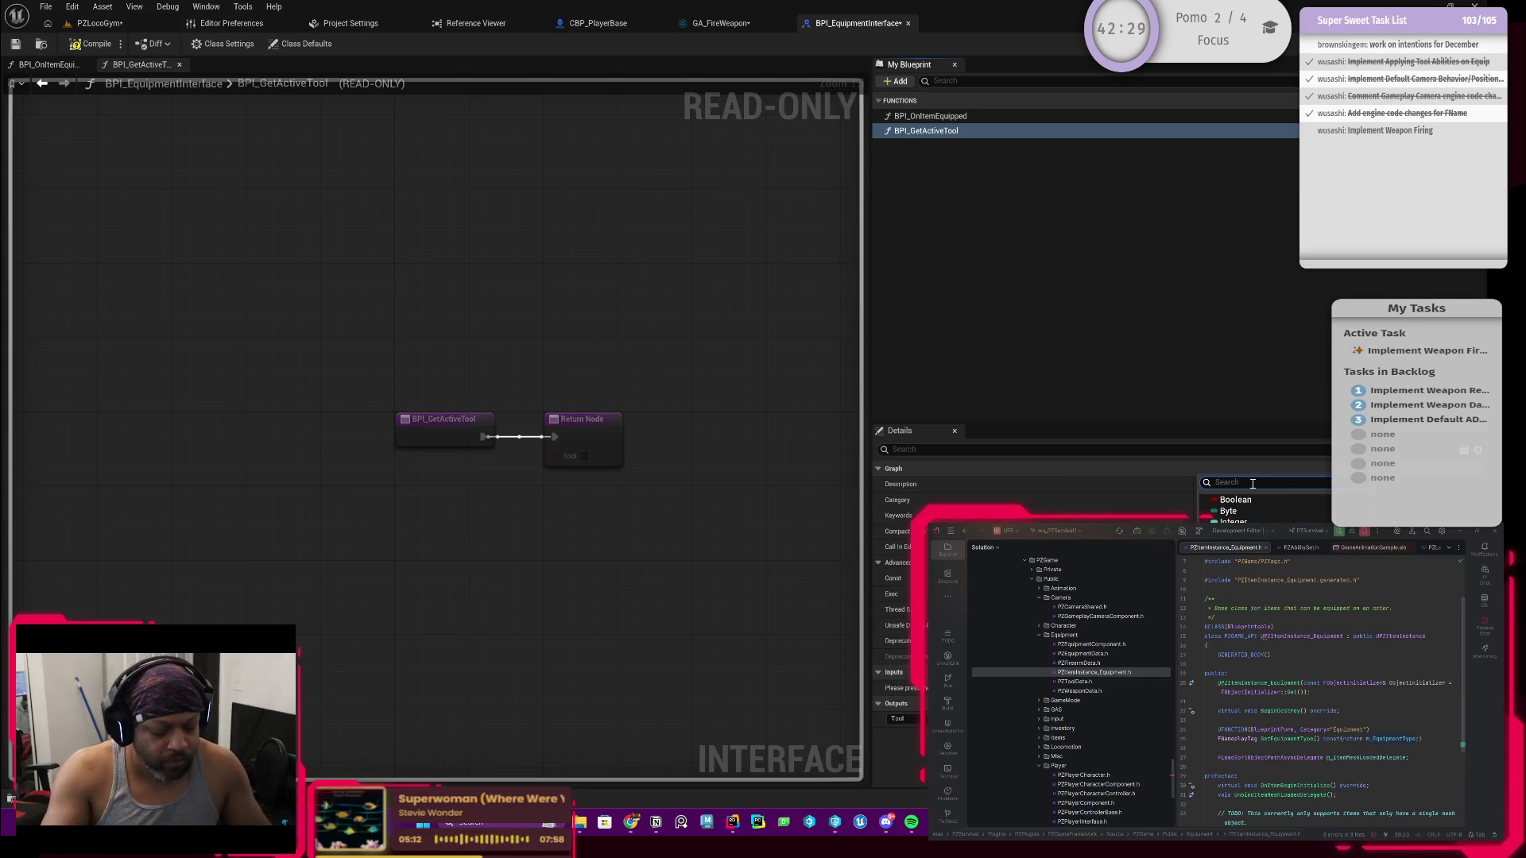
type("equipment")
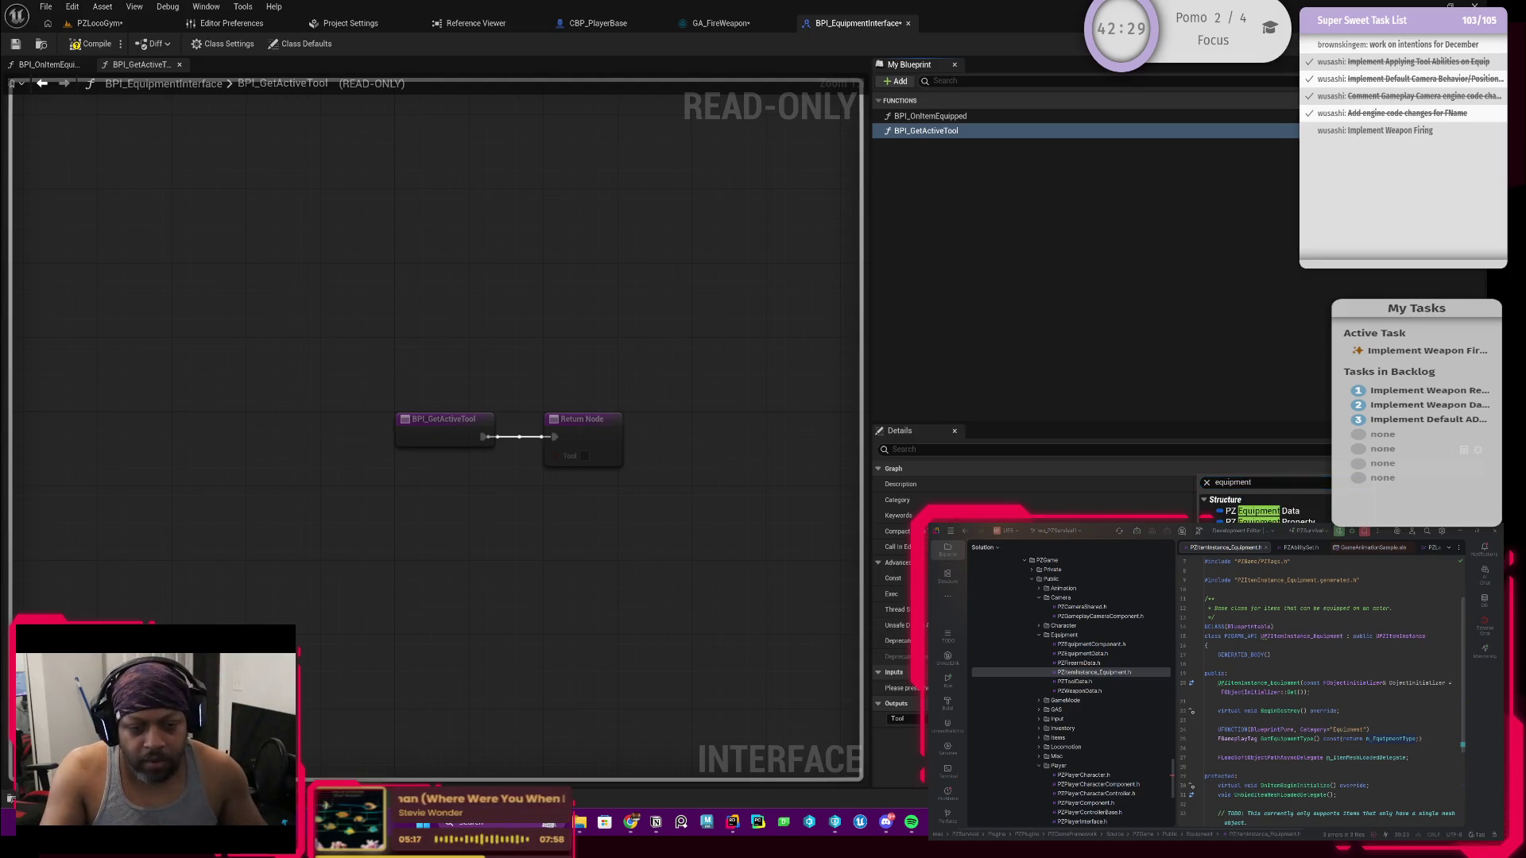
key("ctrl+a")
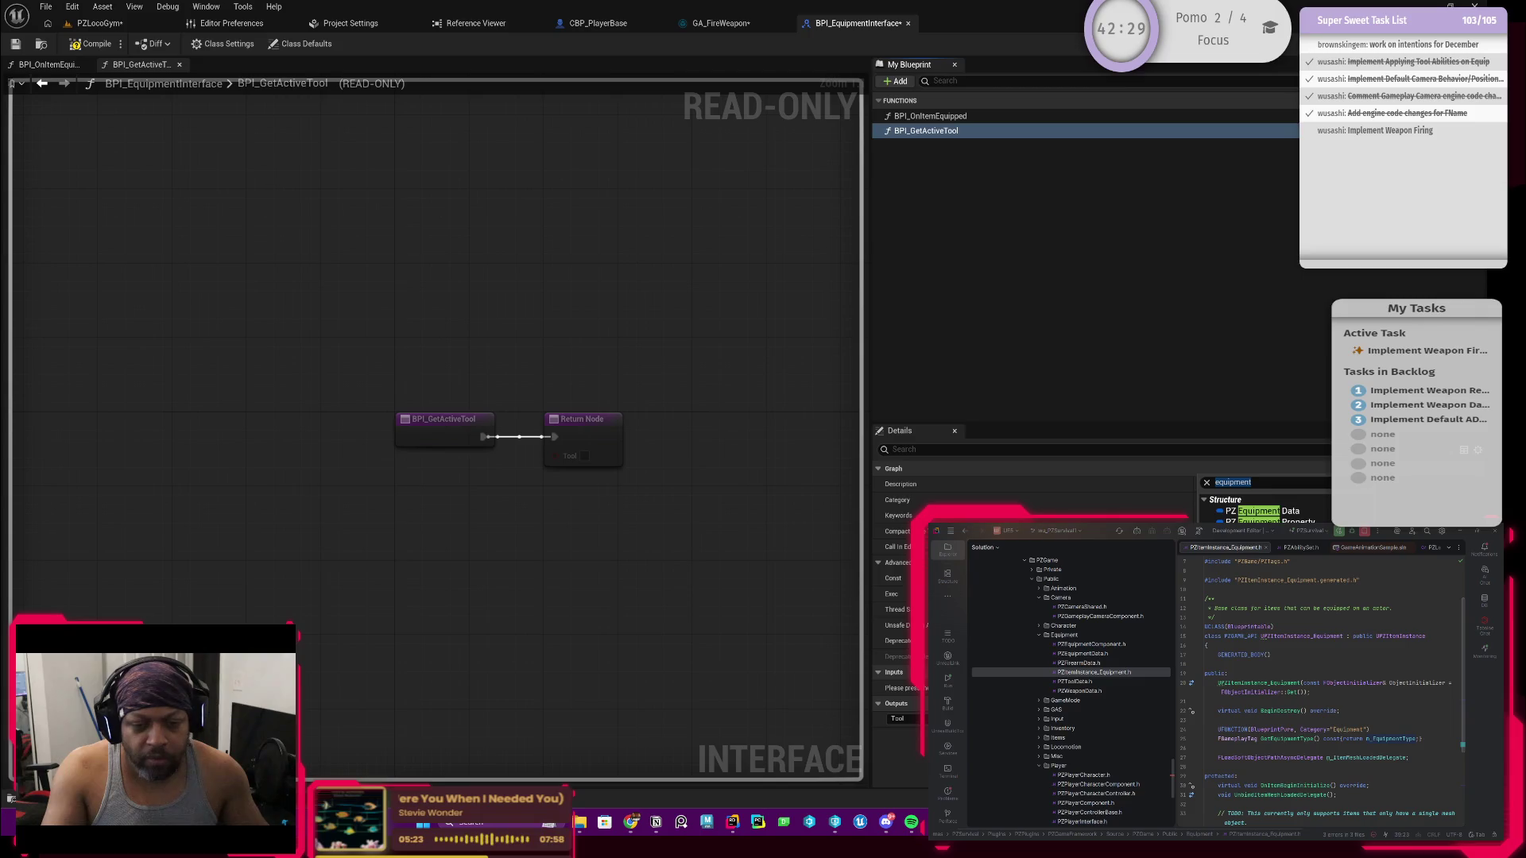
key("Return")
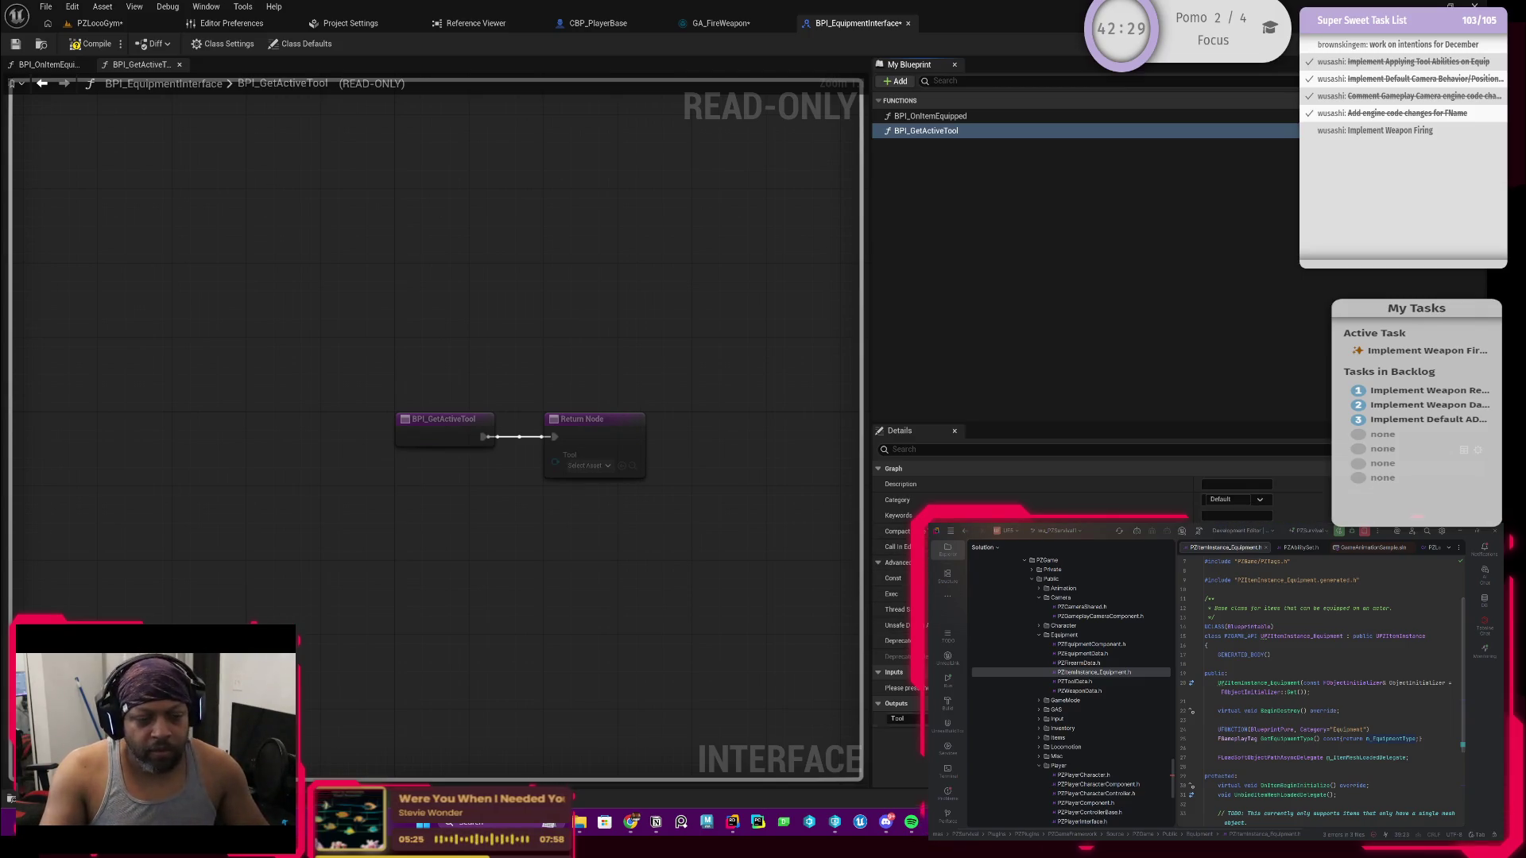
Step: Rename the output to ActiveTool and save the interface Blueprint
left_click(897, 719)
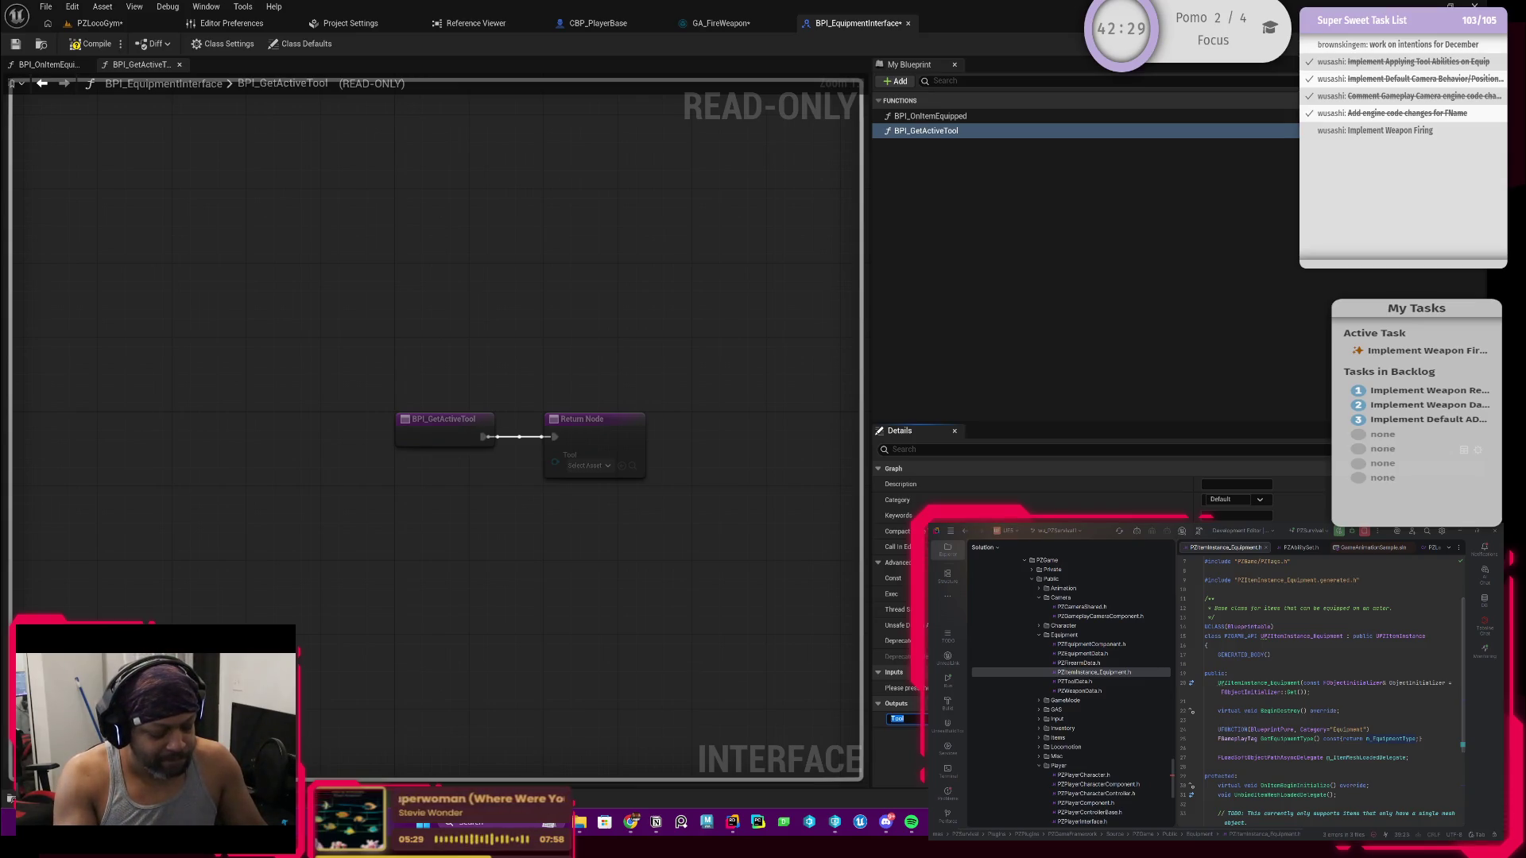
type("Active")
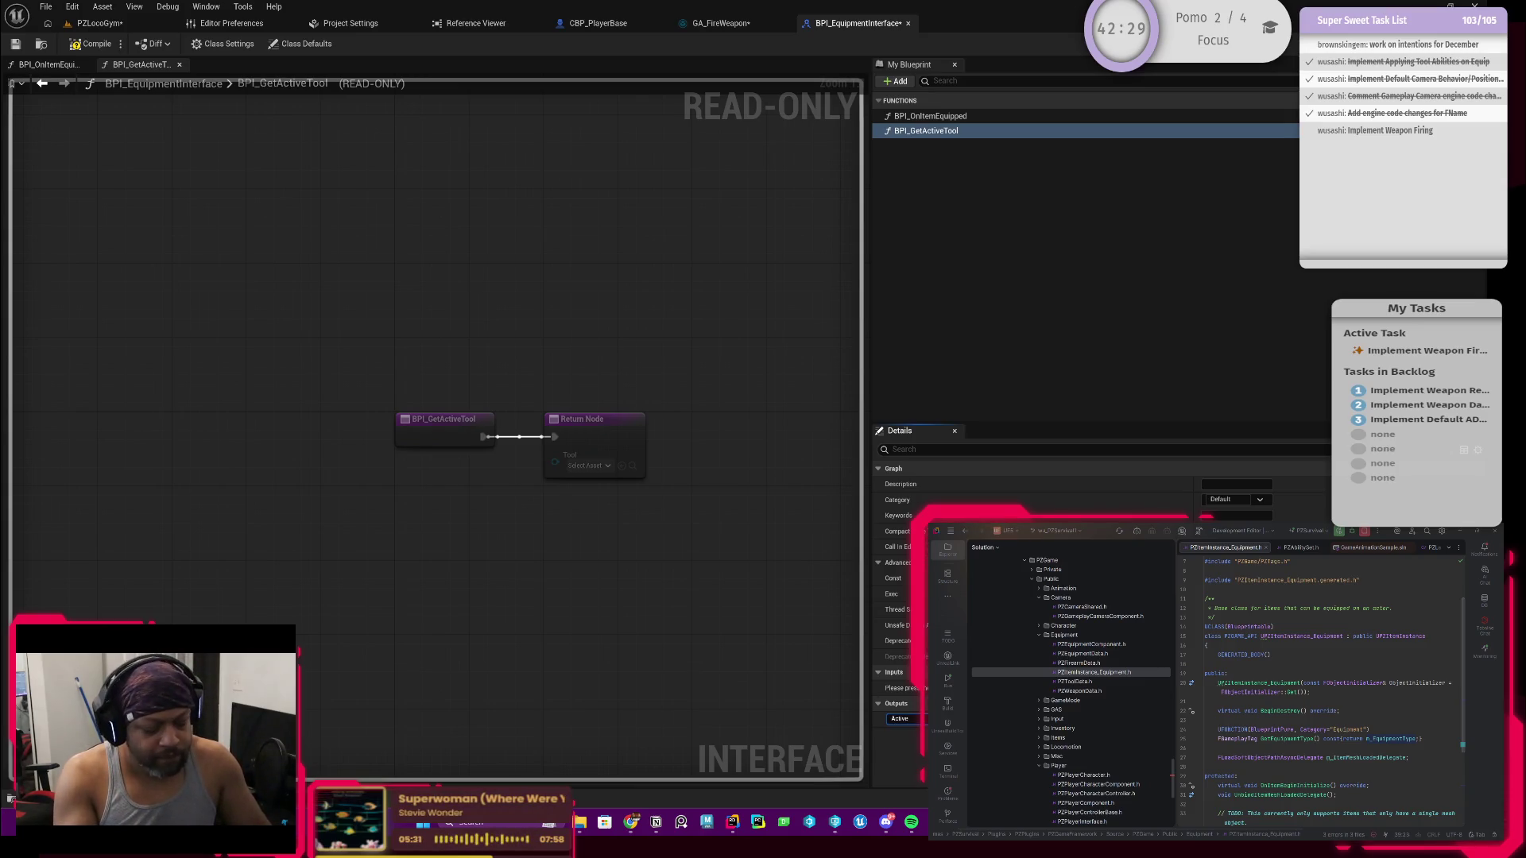
type("Tool")
key("Return")
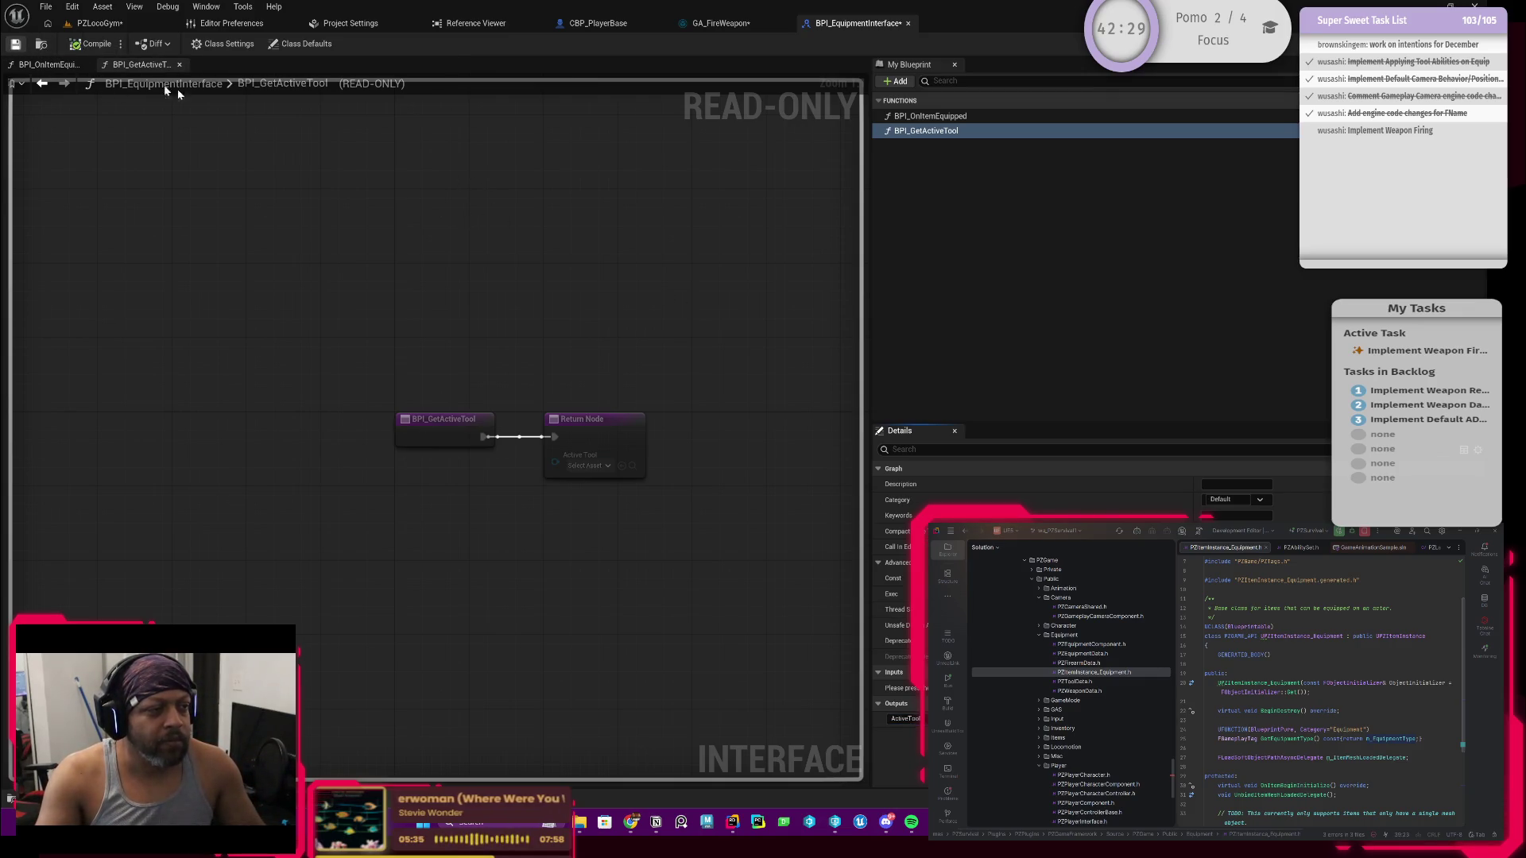
key("ctrl+shift+s")
Step: Save the modified BPI_EquipmentInterface and take a look at the GA_FireWeapon ability graph
left_click(753, 540)
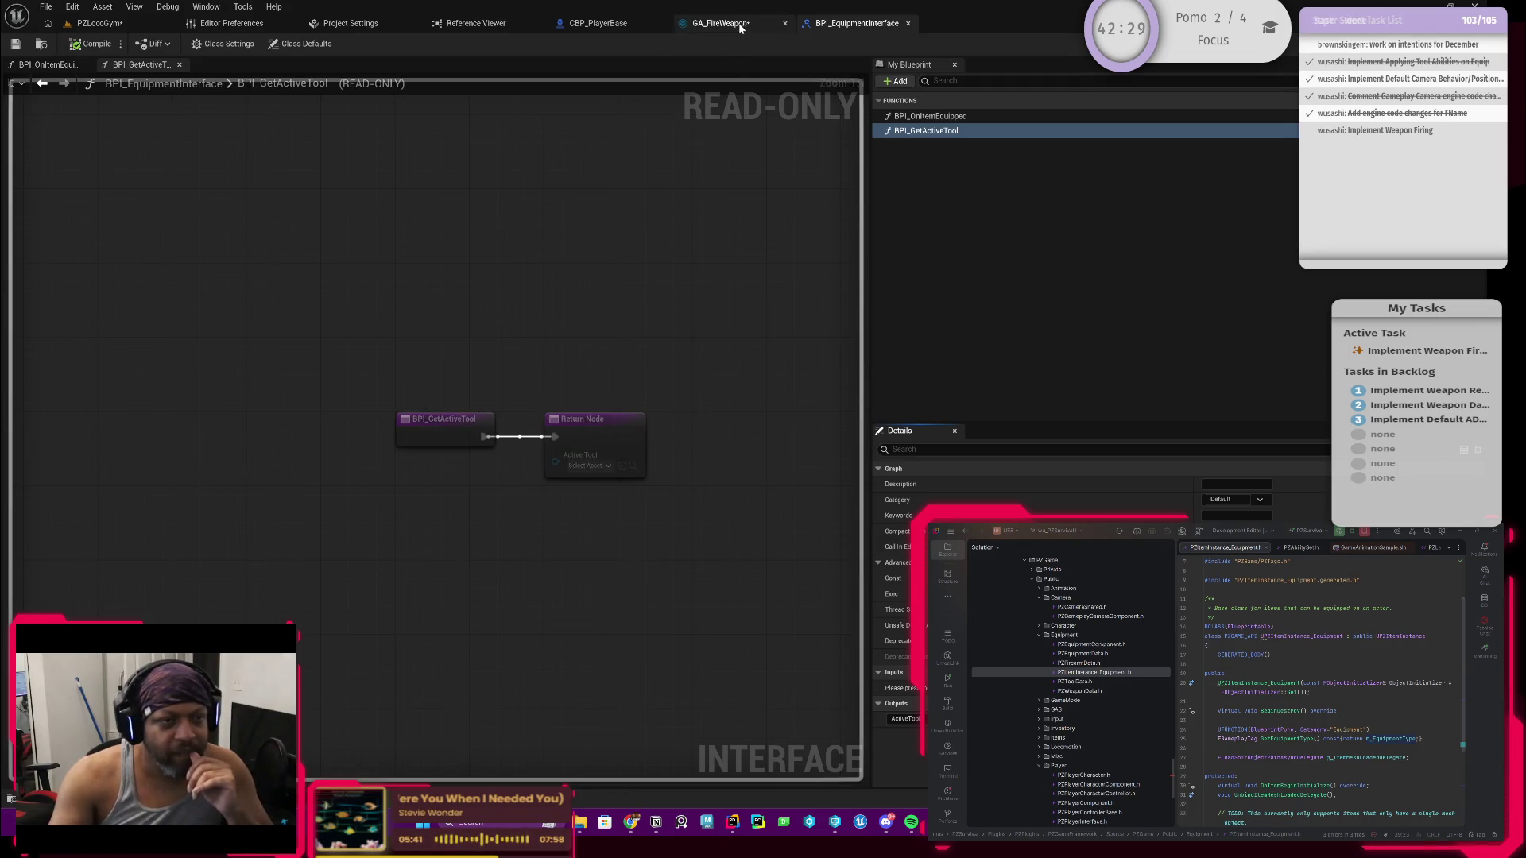
left_click(739, 24)
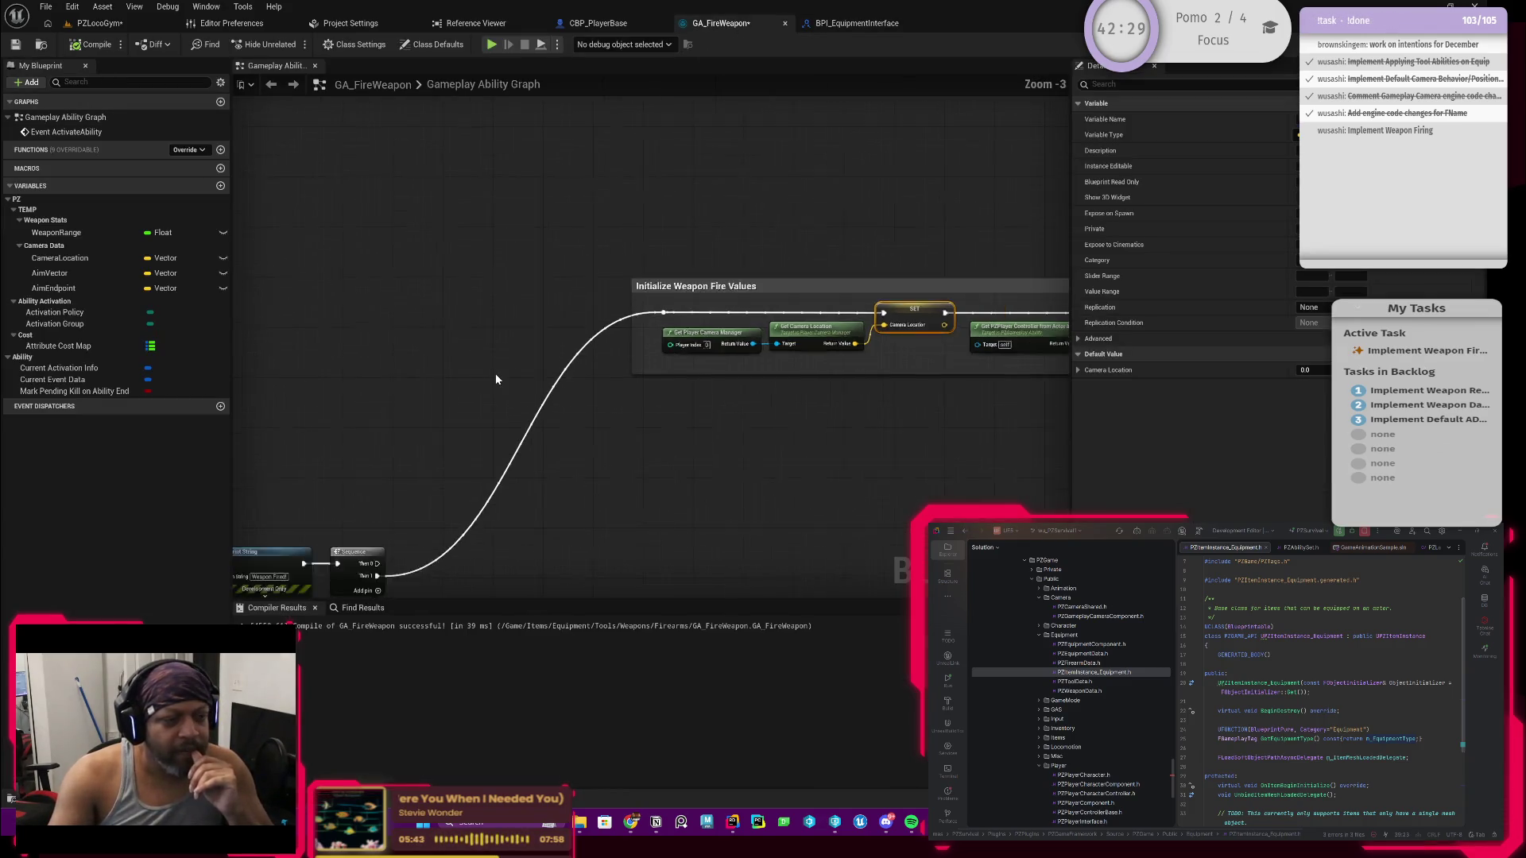
left_click(857, 23)
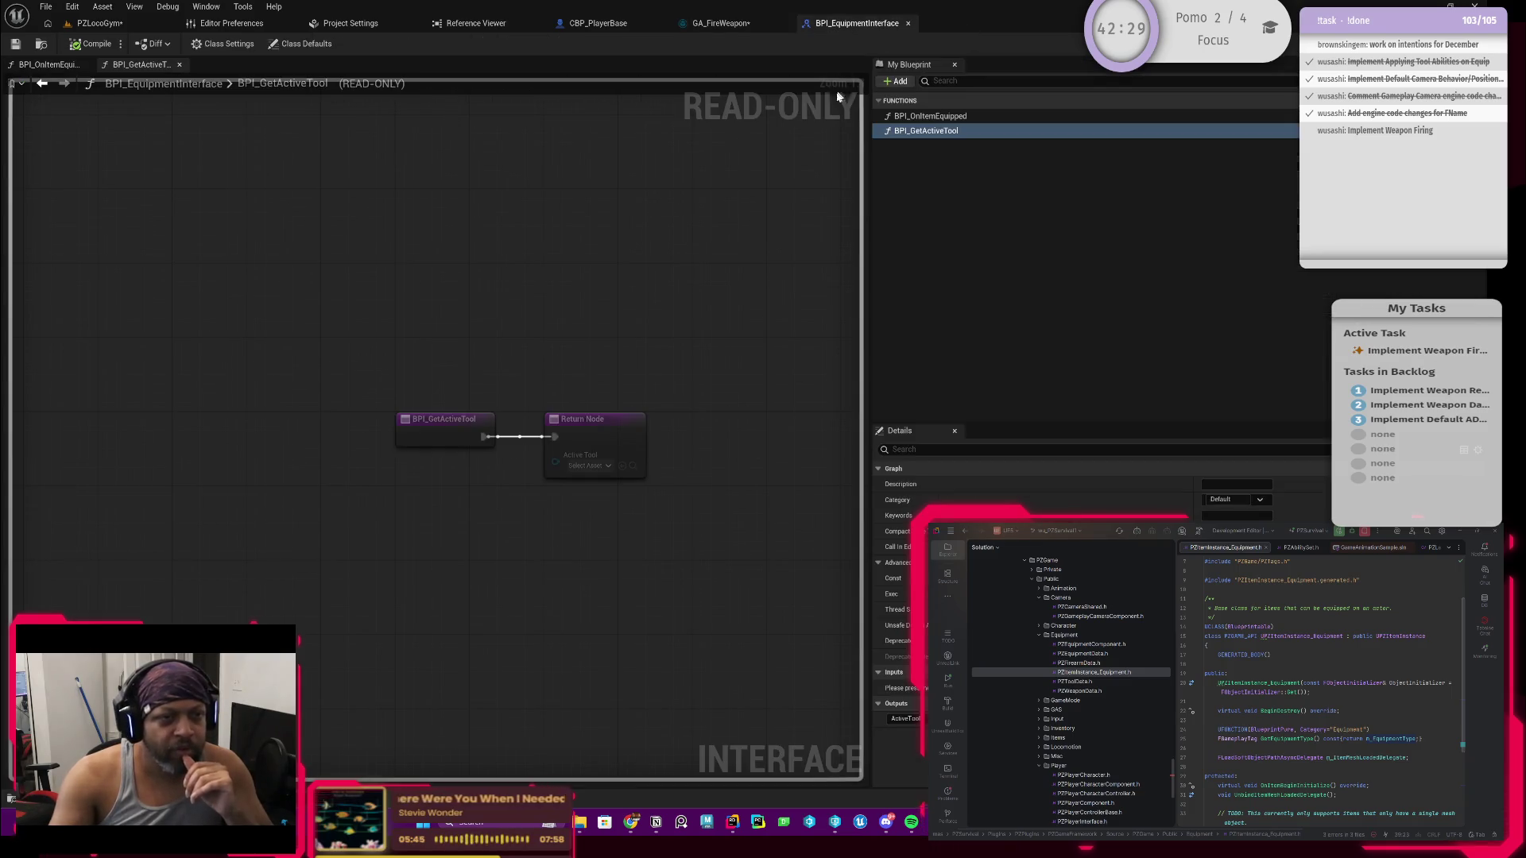
Step: Return to CBP_PlayerBase's input event graph with its Jump, Crouch and Temp Weapon Fire sections
left_click(598, 23)
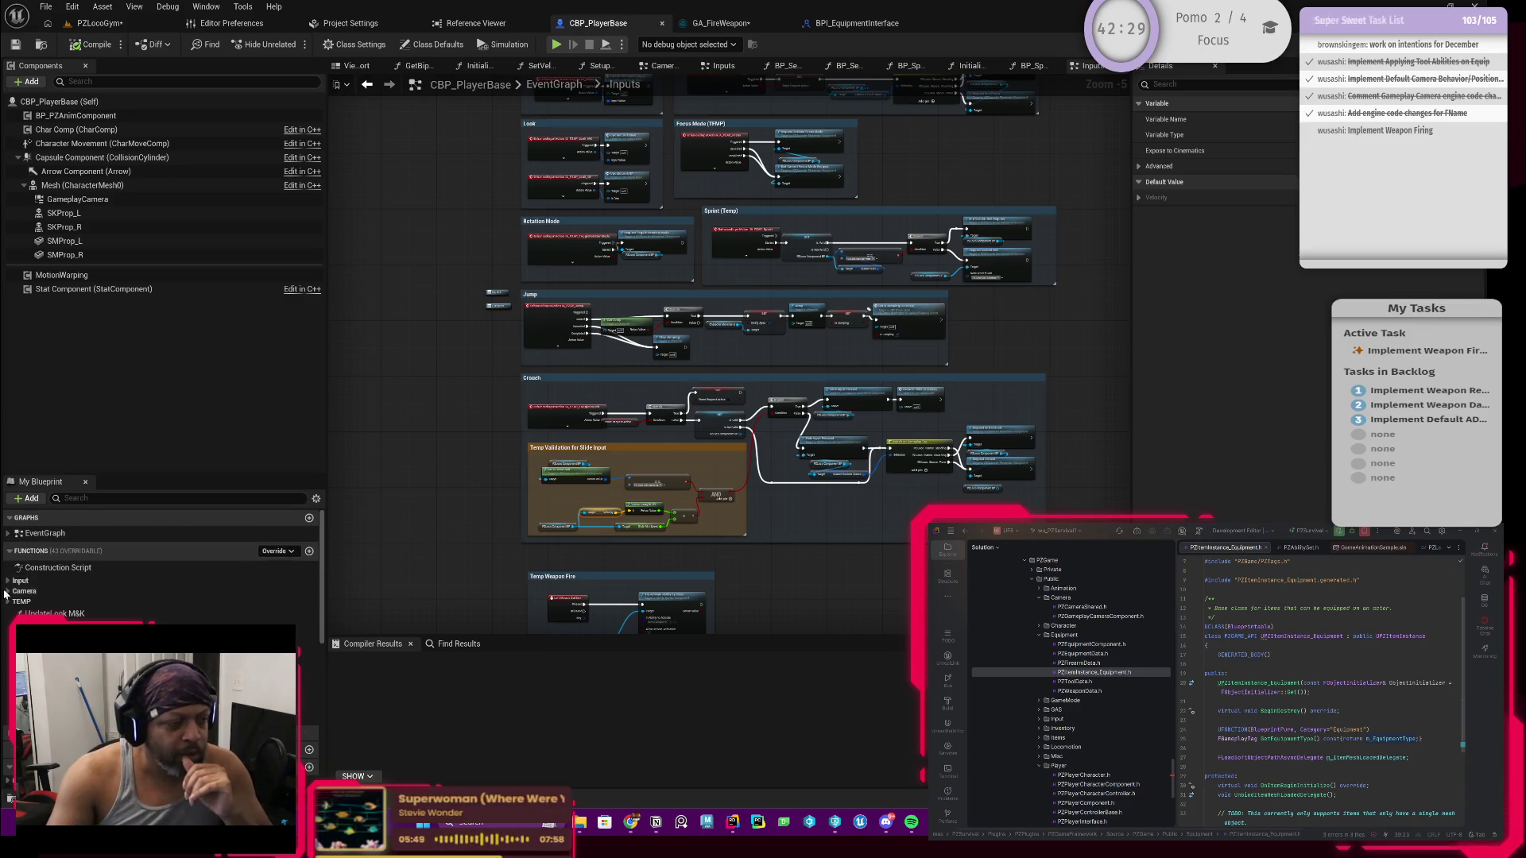
scroll(34, 590, "down", 3)
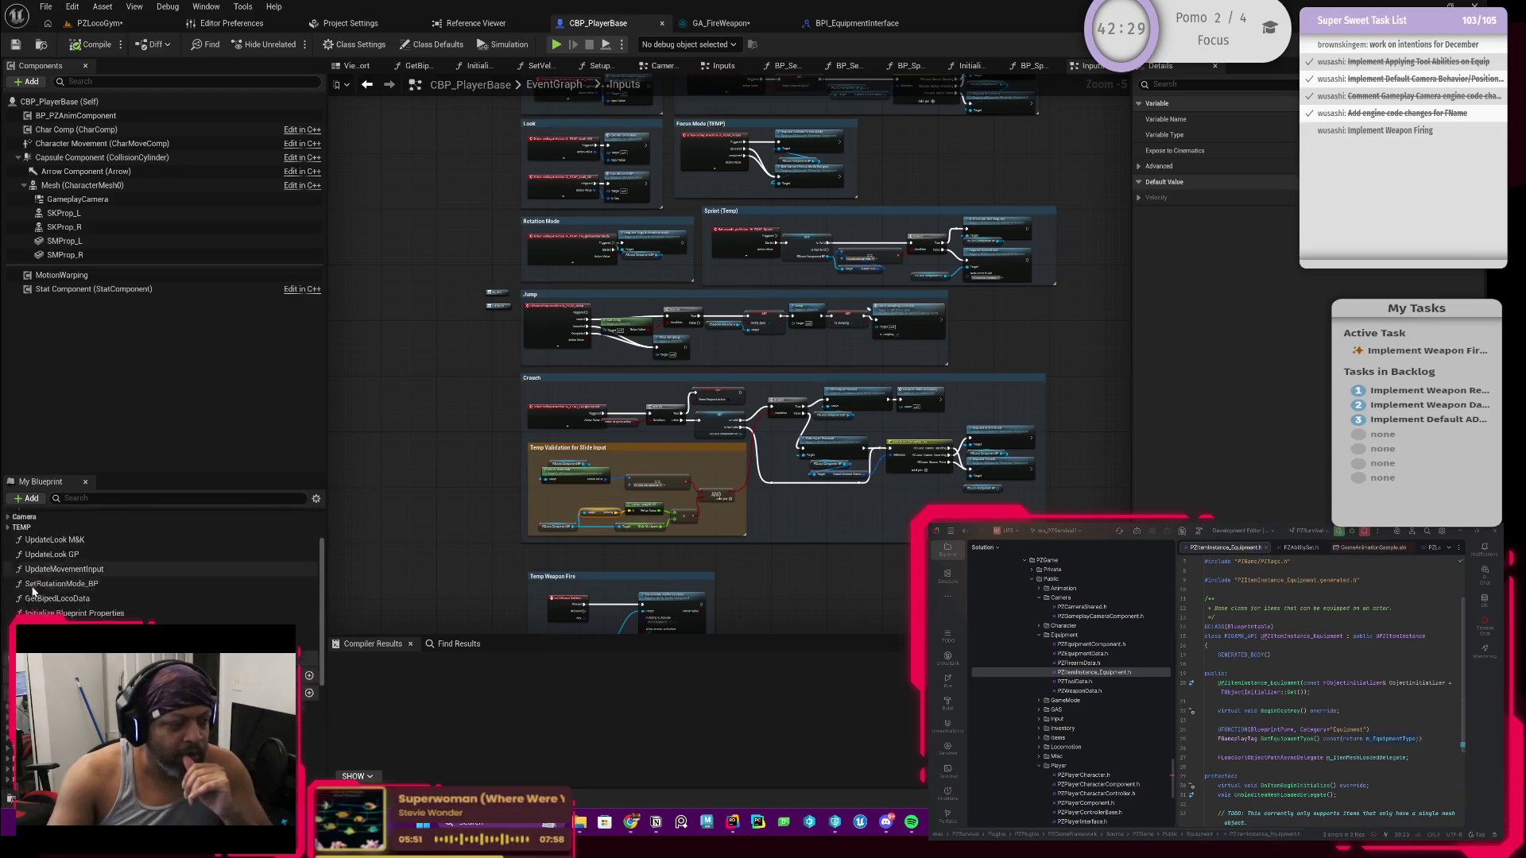
scroll(33, 589, "up", 3)
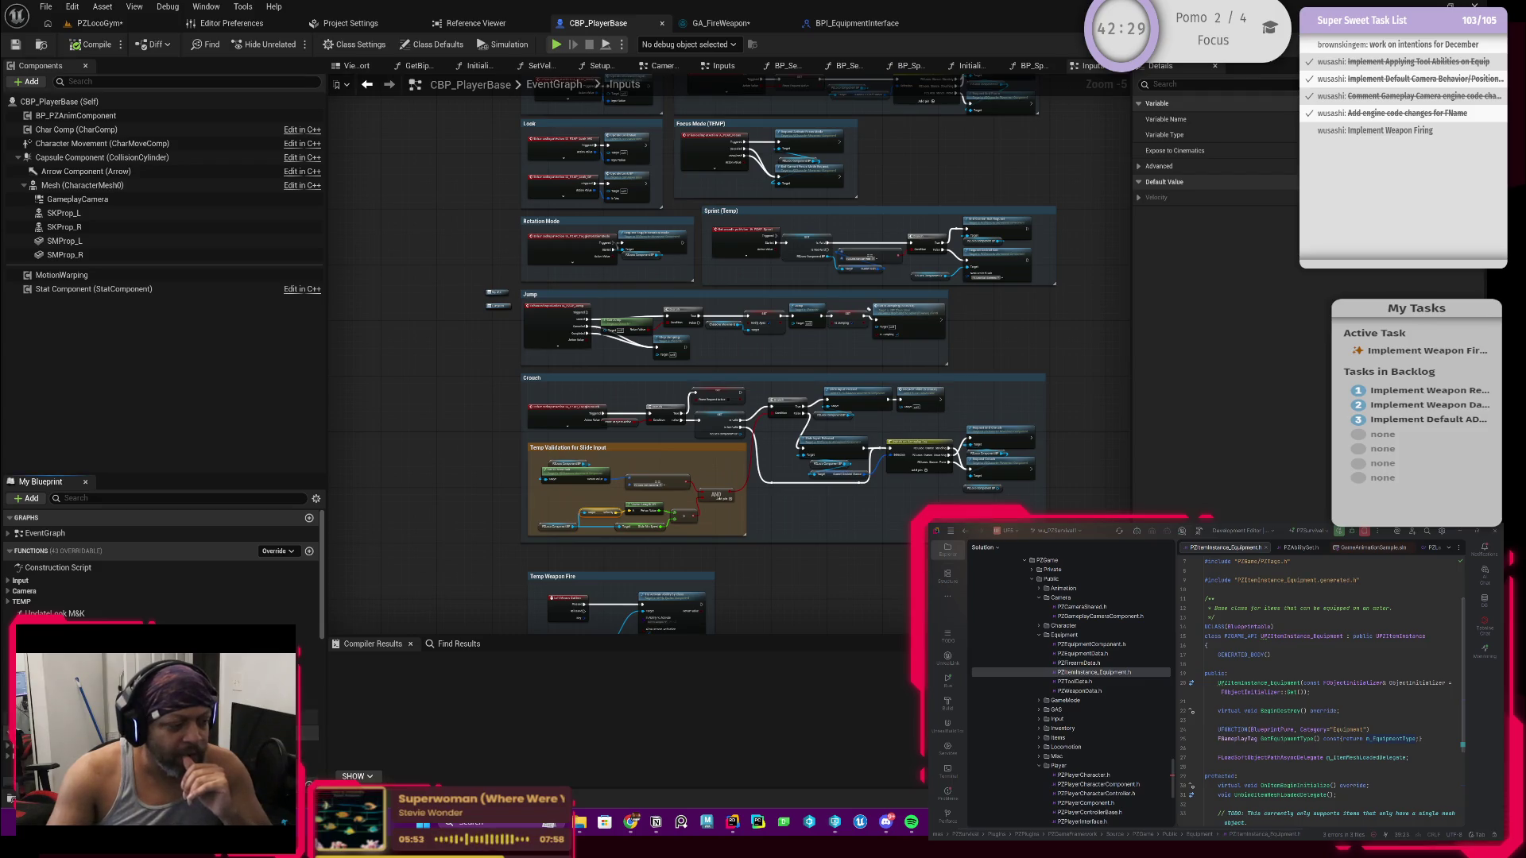
scroll(159, 568, "down", 3)
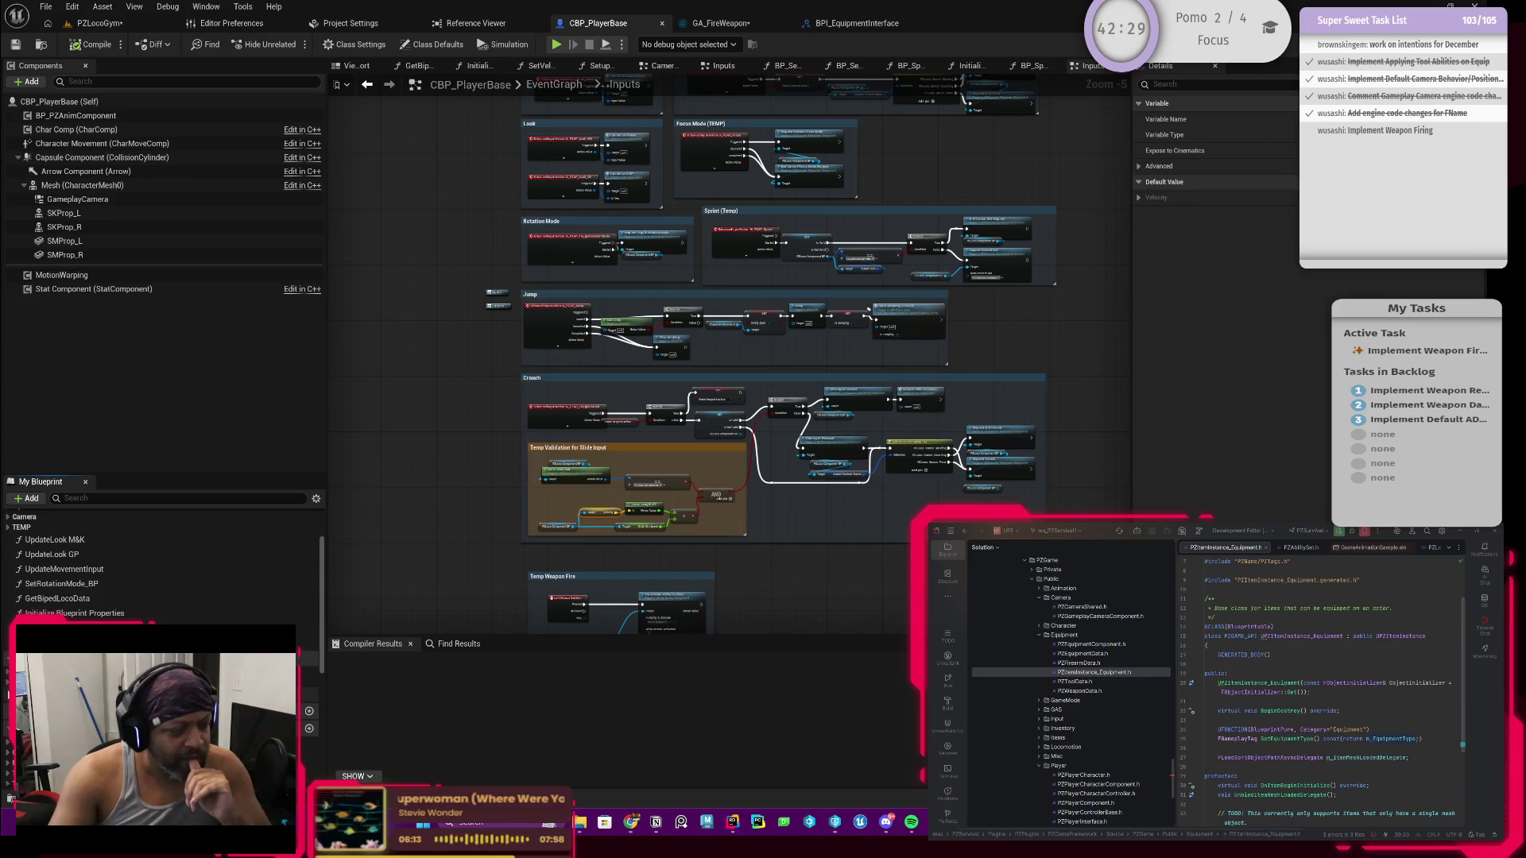
scroll(159, 565, "down", 1)
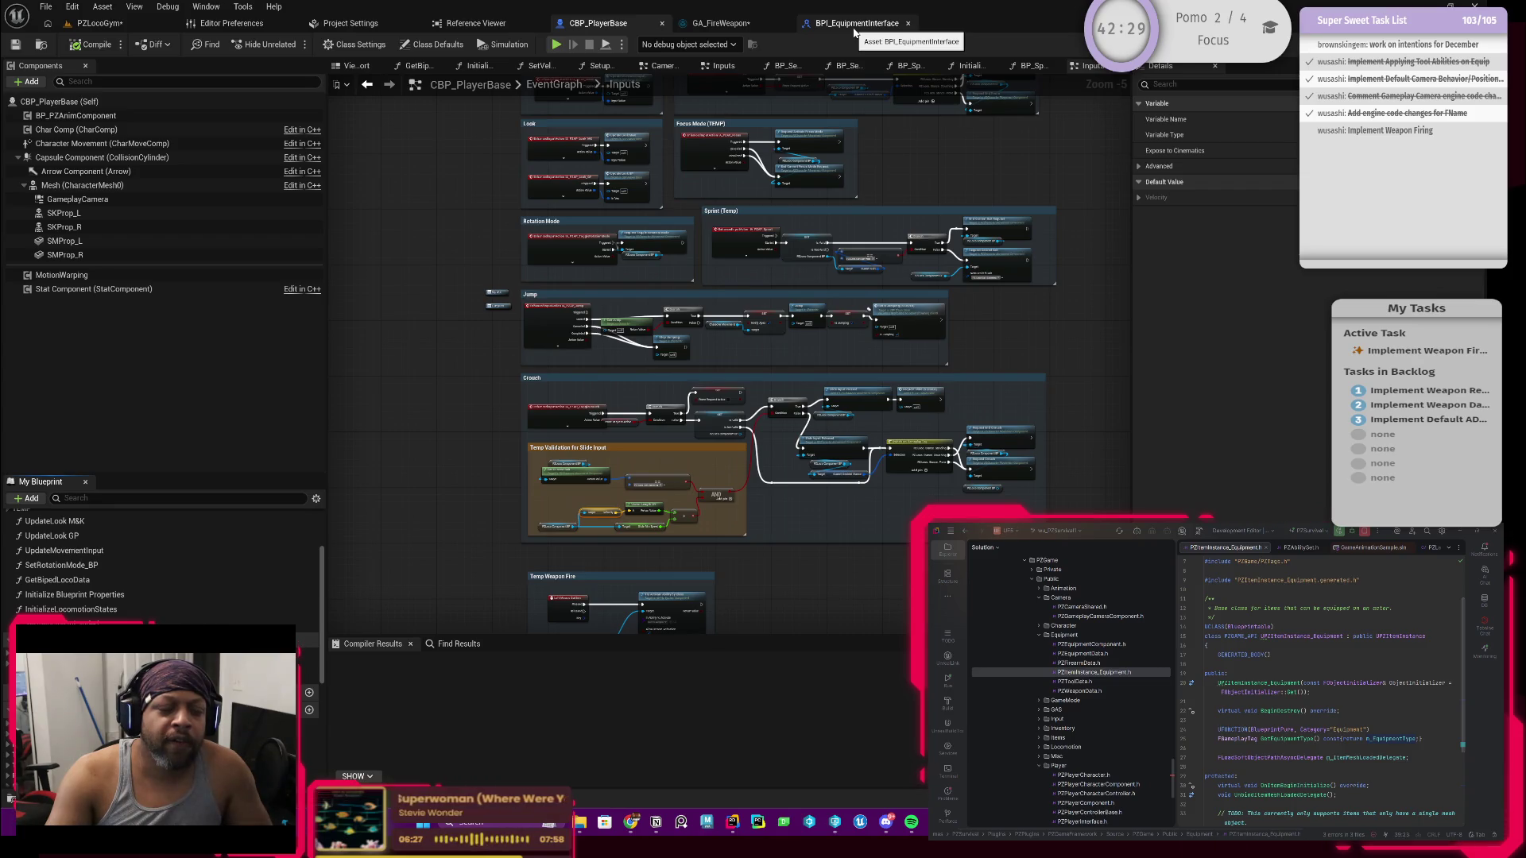
Step: Search all blueprints for uses of BPI_EquipmentInterface's BPI_OnItemEquipped function
left_click(854, 29)
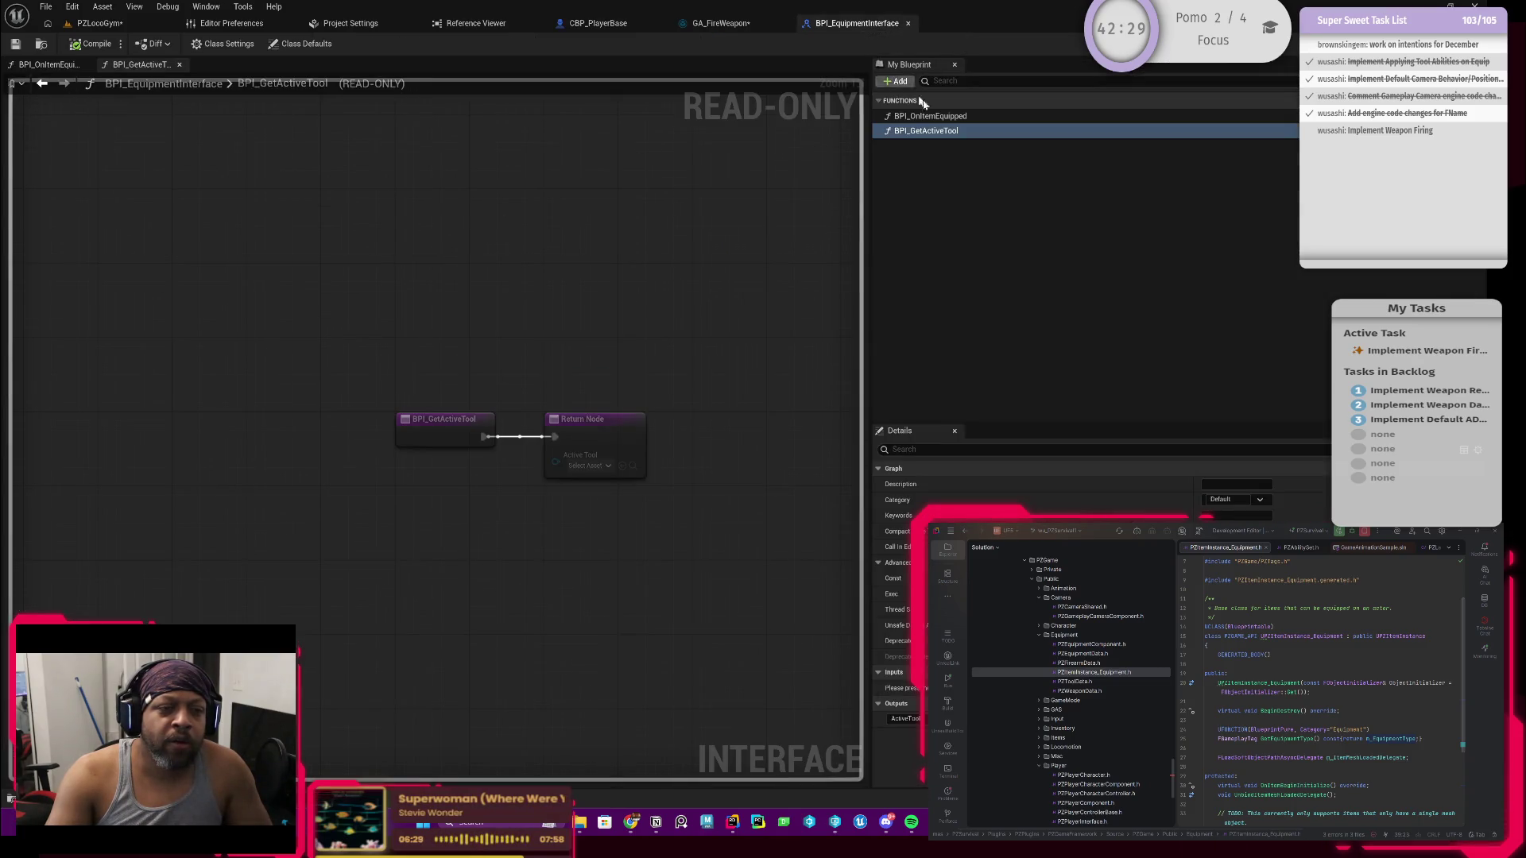
left_click(945, 121)
left_click(945, 121)
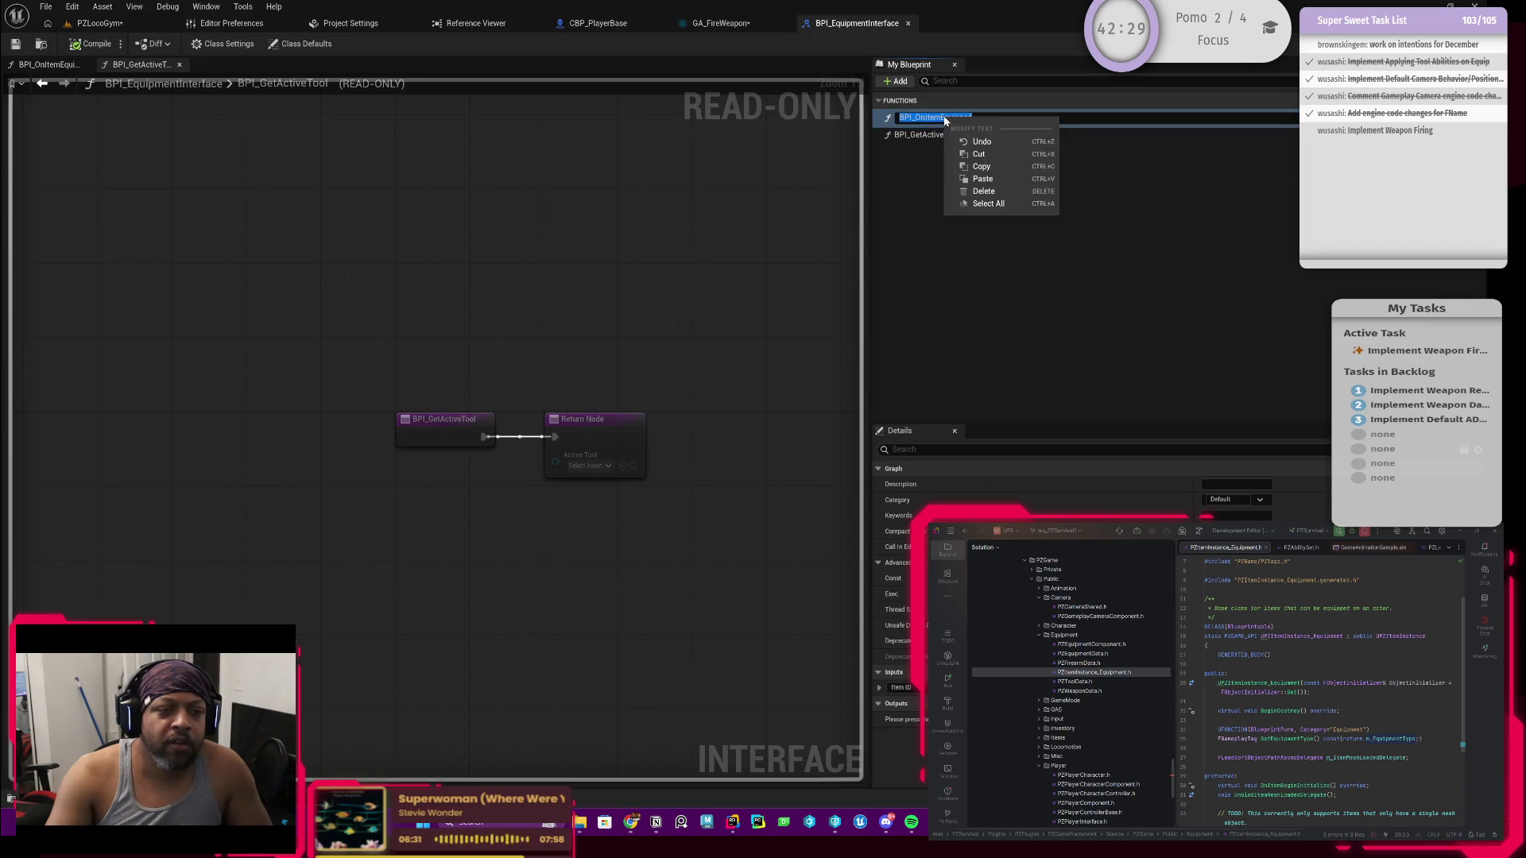
right_click(945, 121)
key("Escape")
right_click(922, 118)
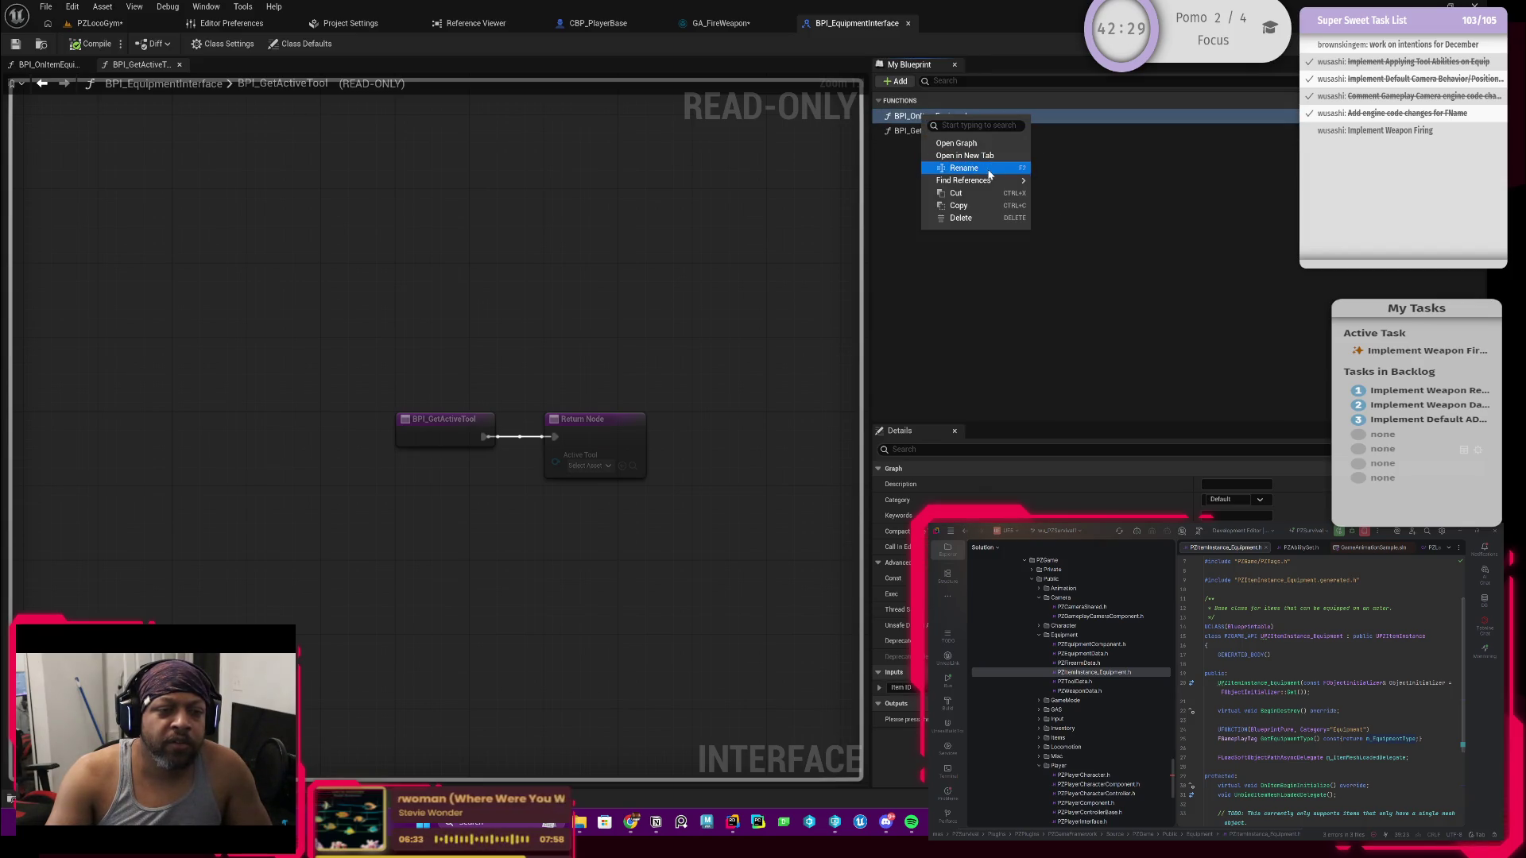
mouse_move(986, 181)
left_click(1085, 228)
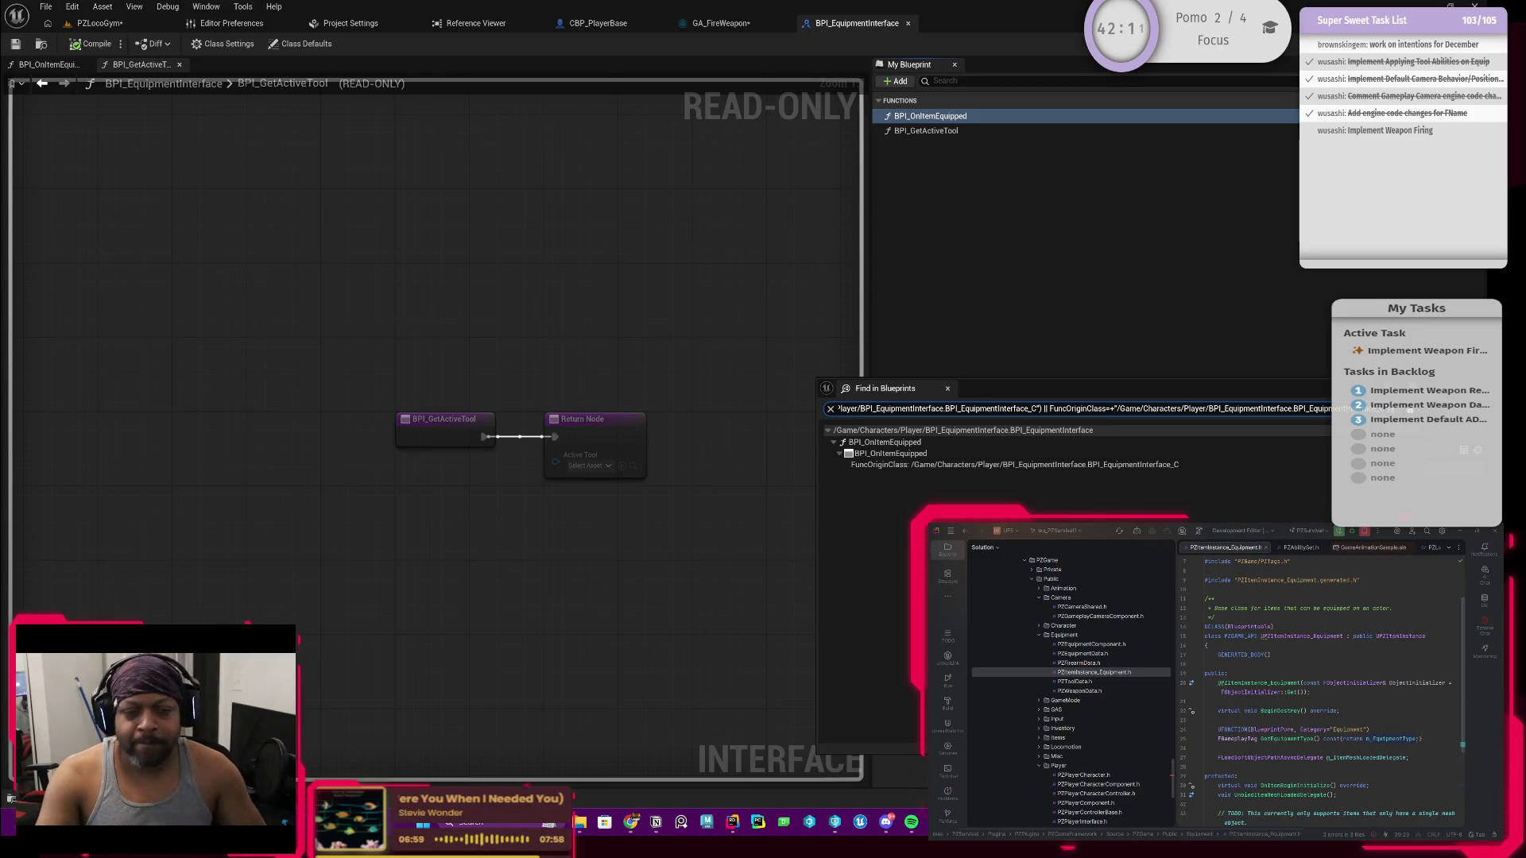
Step: Open the BPI_OnItemEquipped graph from the results, close the search, and review both interface functions
double_click(960, 465)
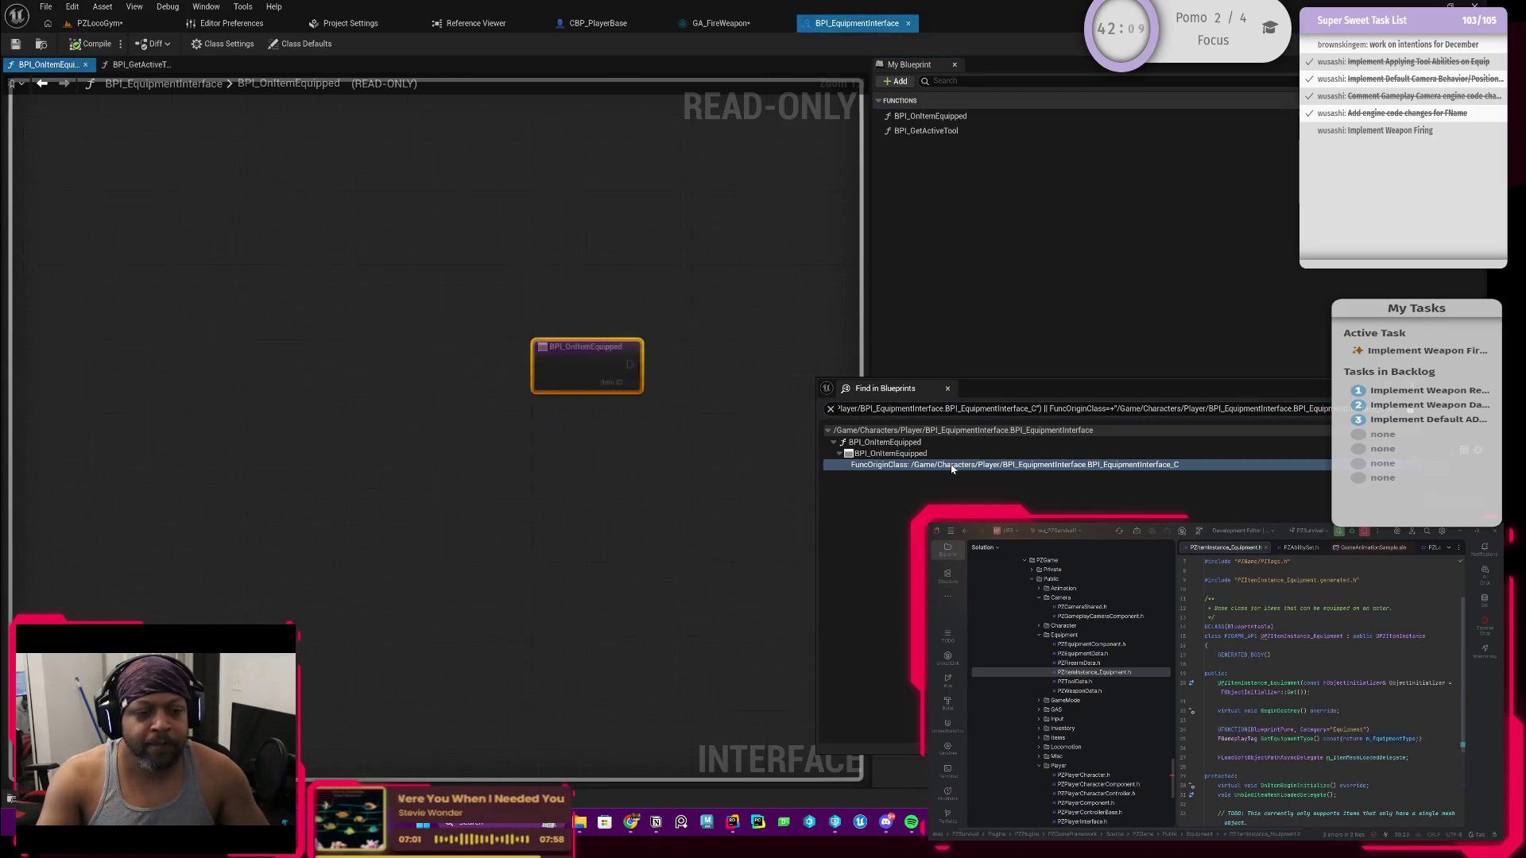
double_click(909, 454)
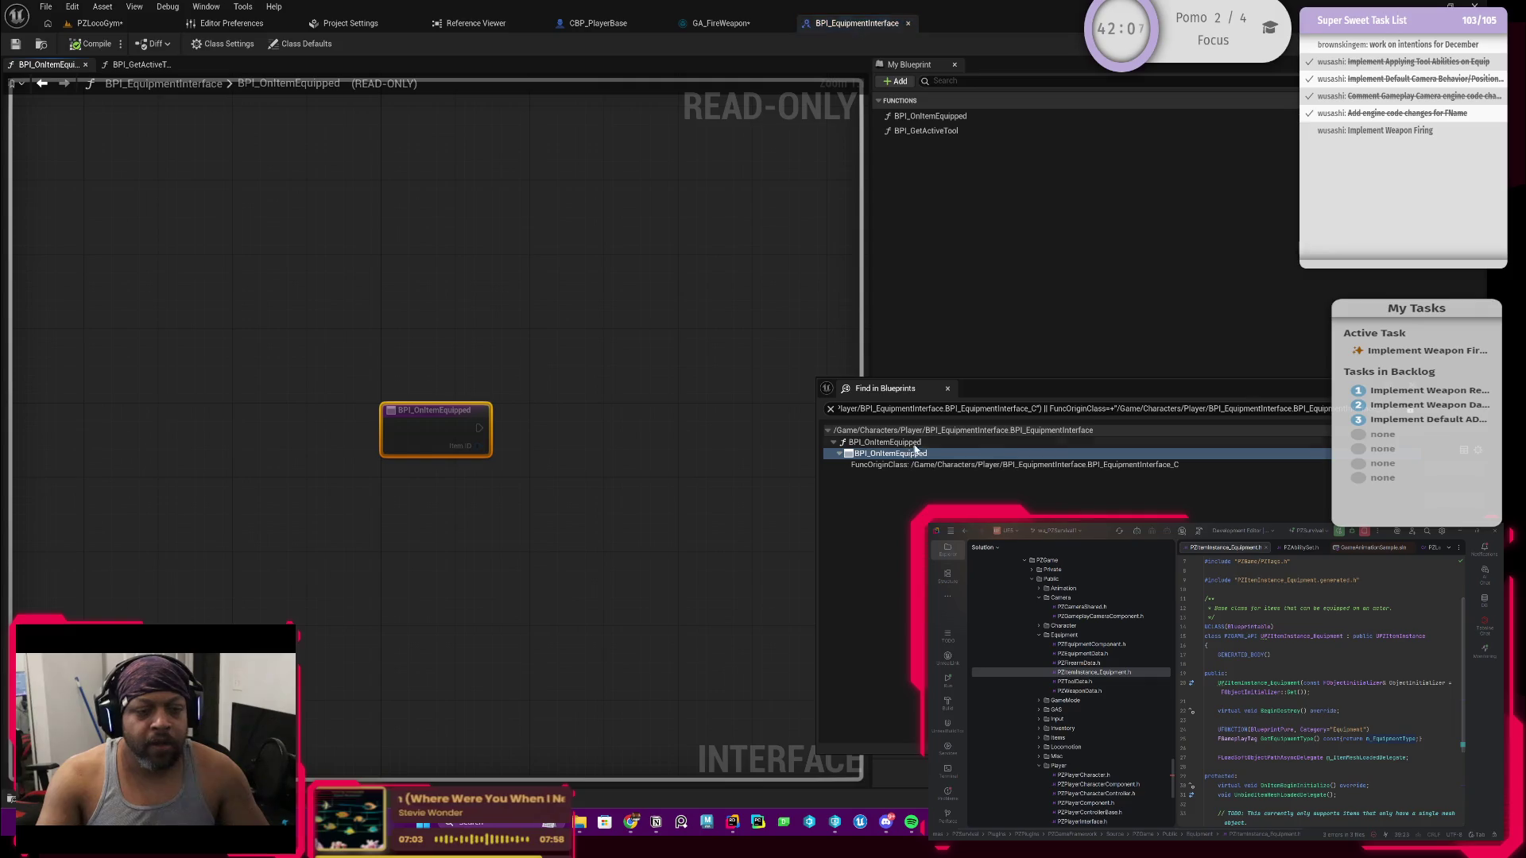
left_click(884, 442)
left_click(948, 388)
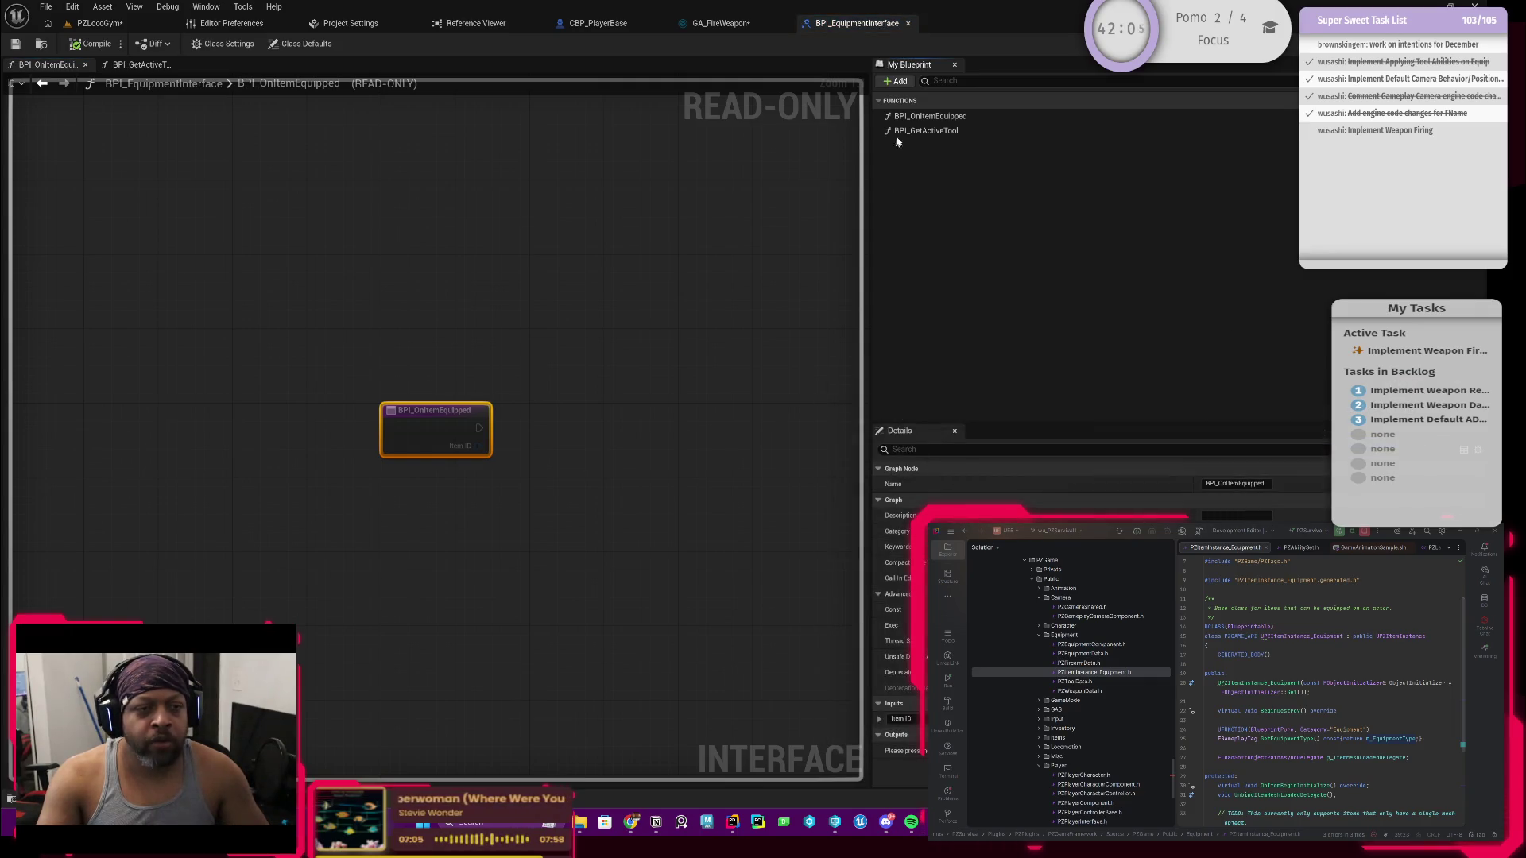
left_click(926, 130)
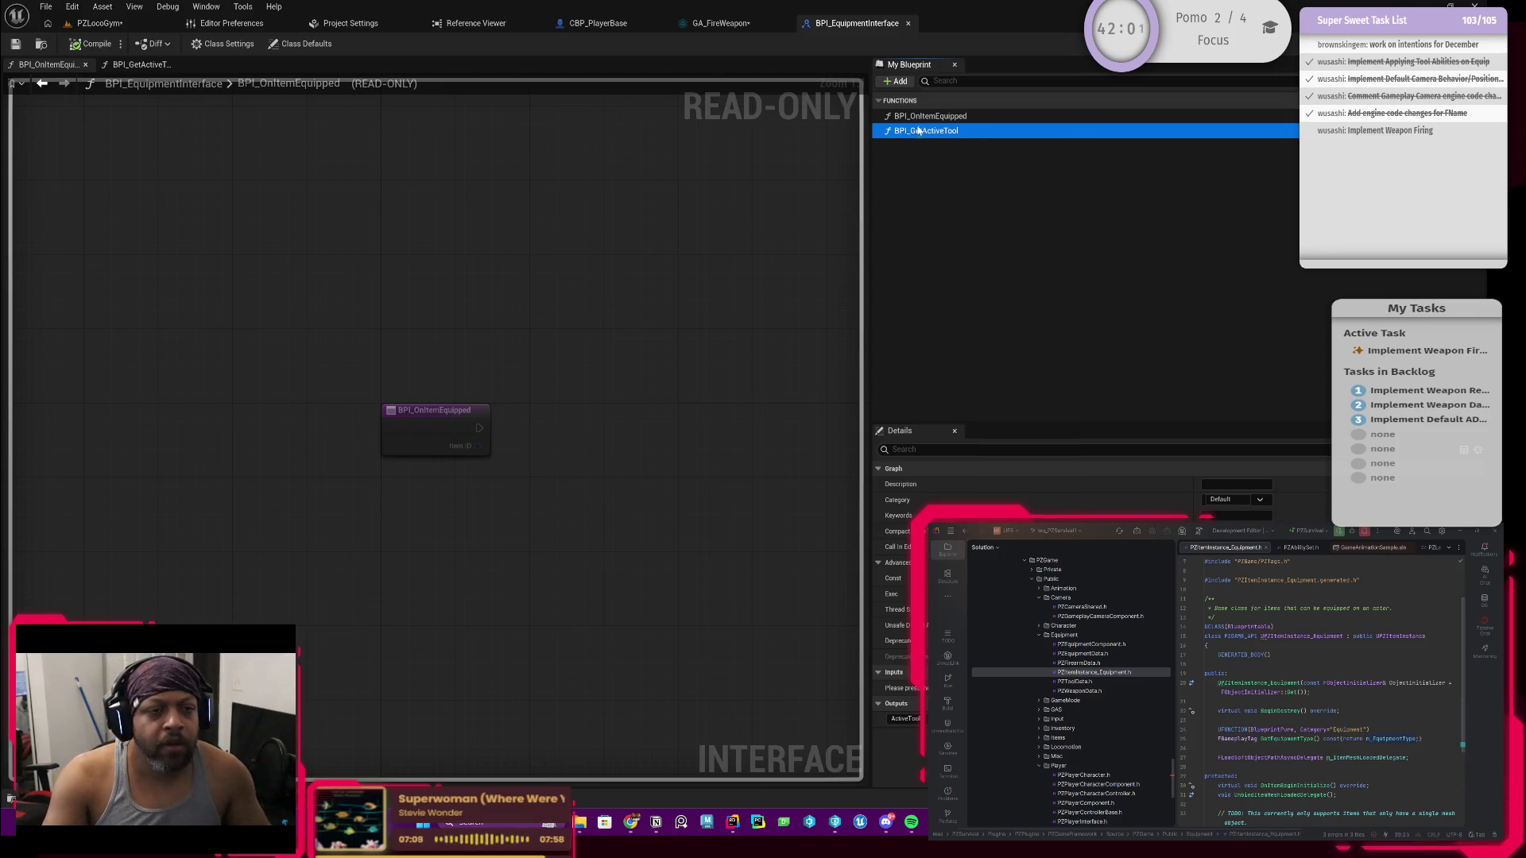
left_click(927, 118)
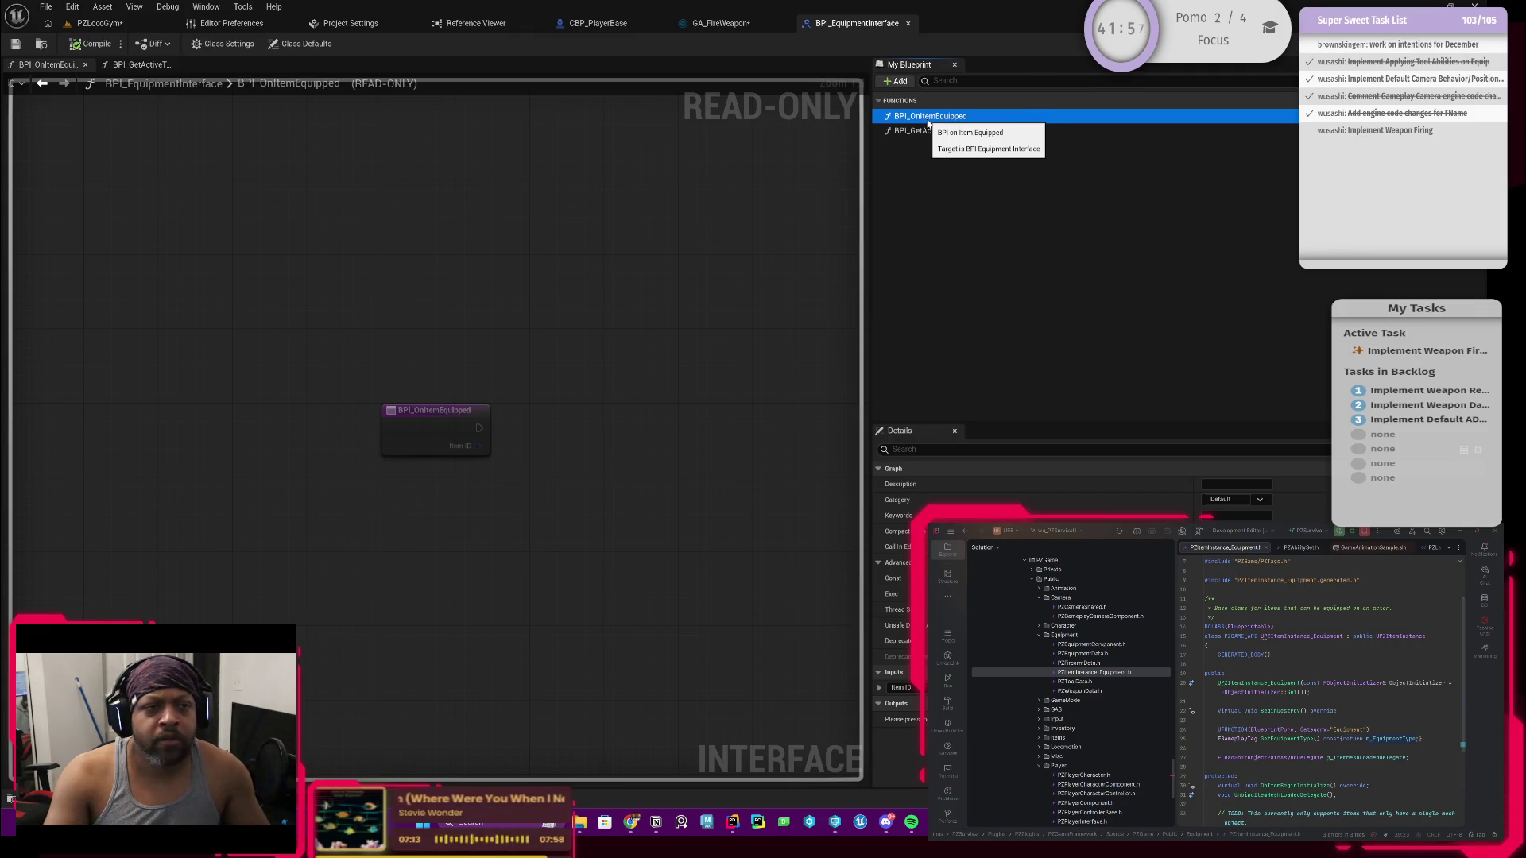
left_click(41, 44)
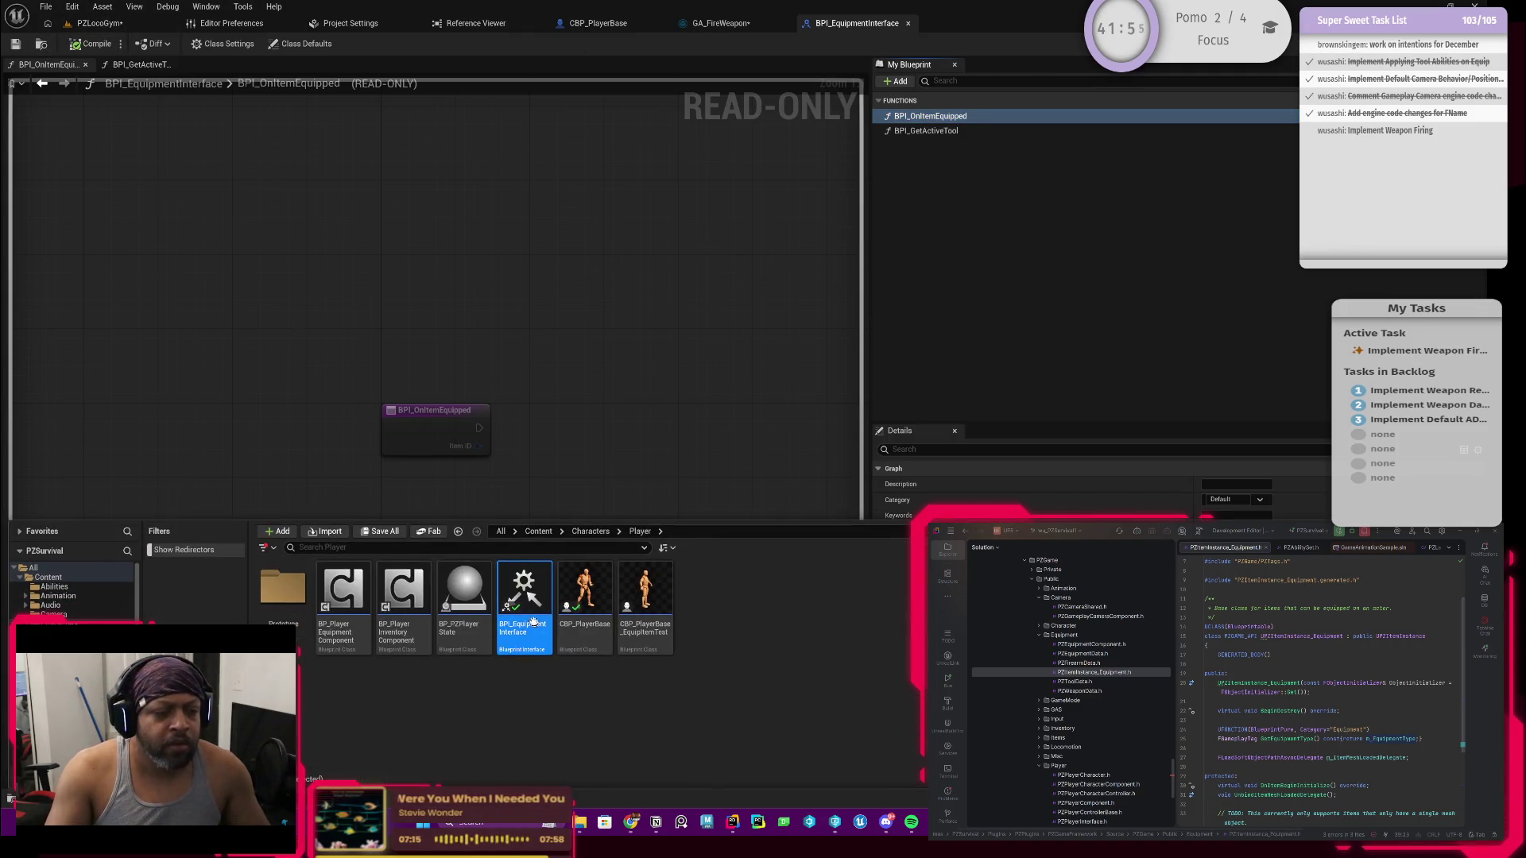
Step: Inspect BPI_EquipmentInterface's Reference Viewer showing its Struct_OnItemEquippedData dependency, then close it
right_click(533, 621)
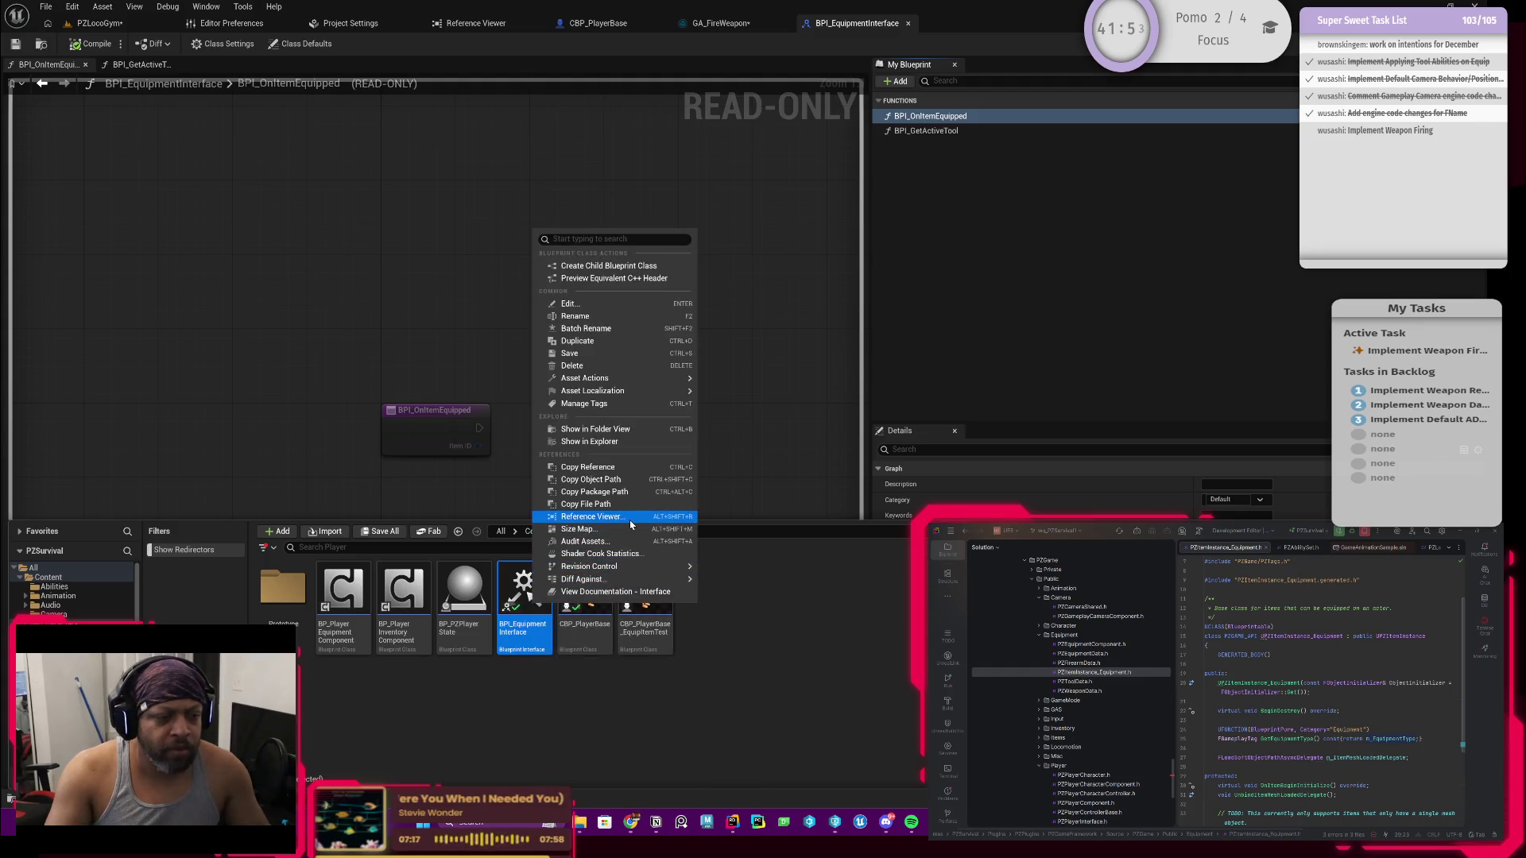
left_click(592, 516)
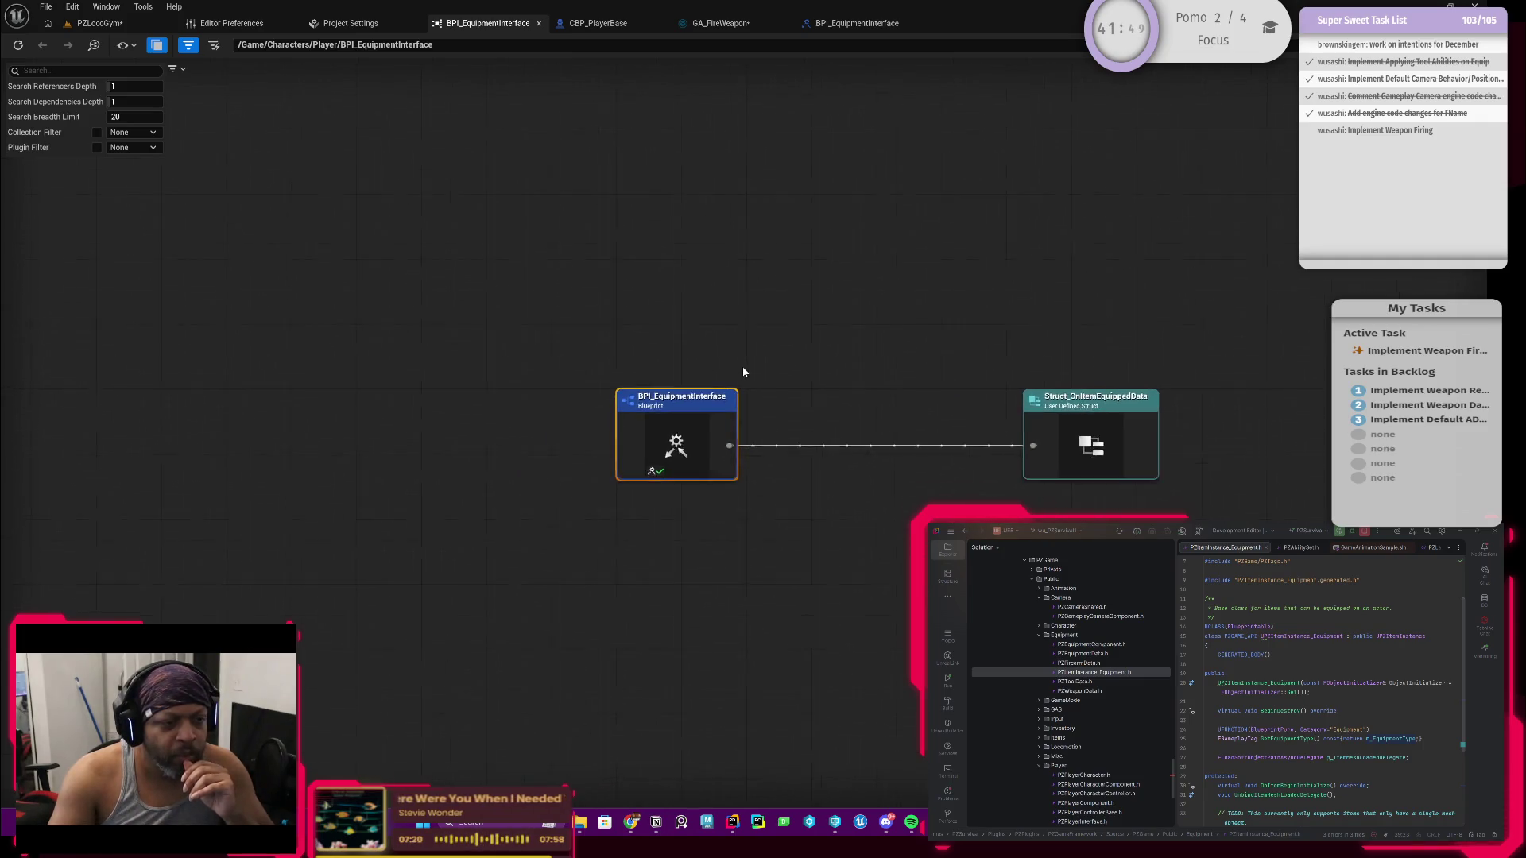
scroll(743, 372, "down", 1)
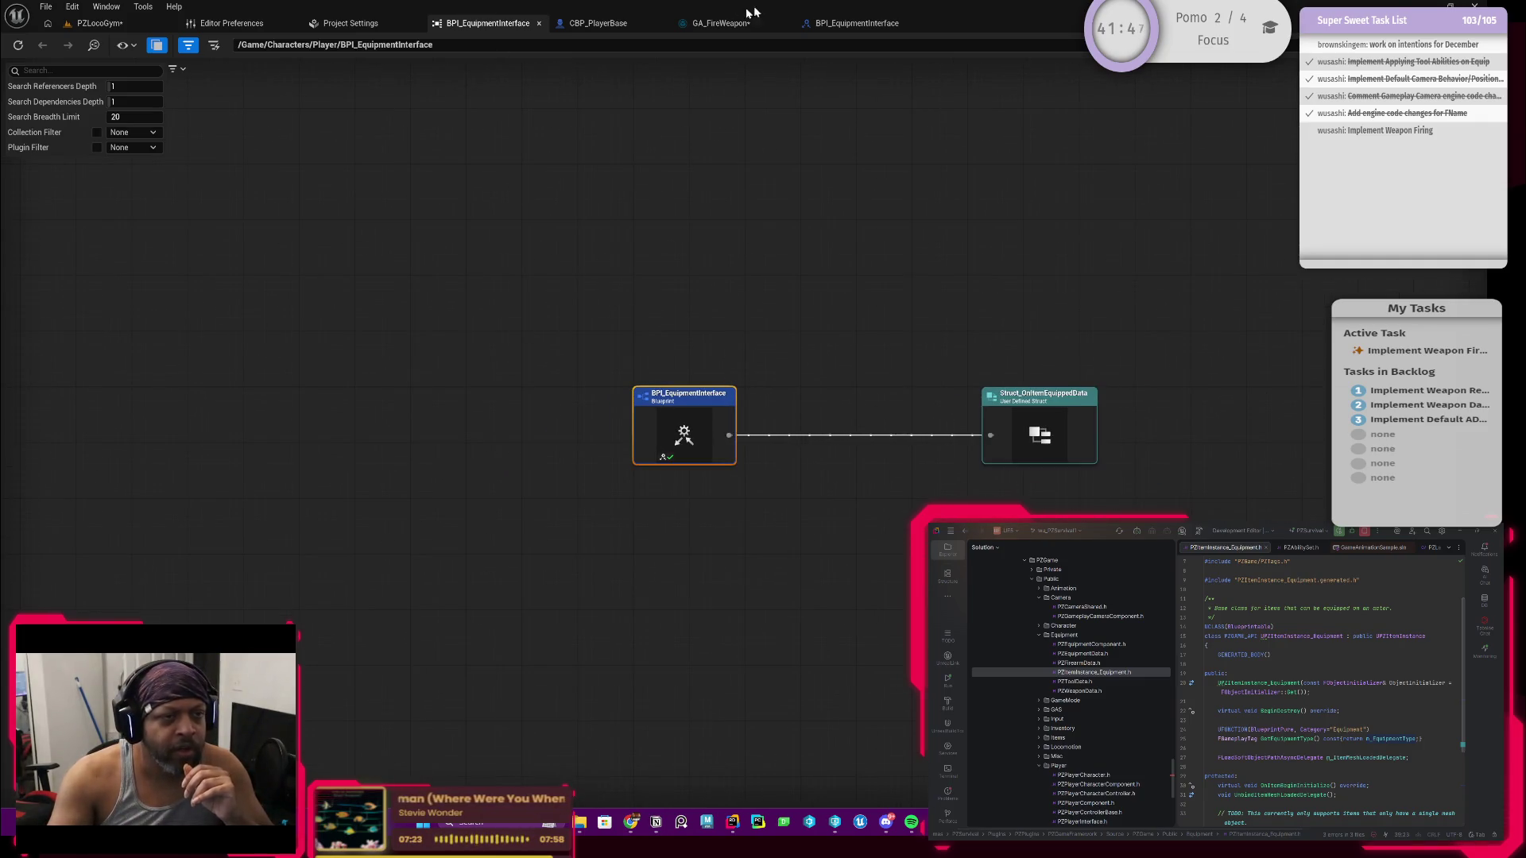
left_click(540, 27)
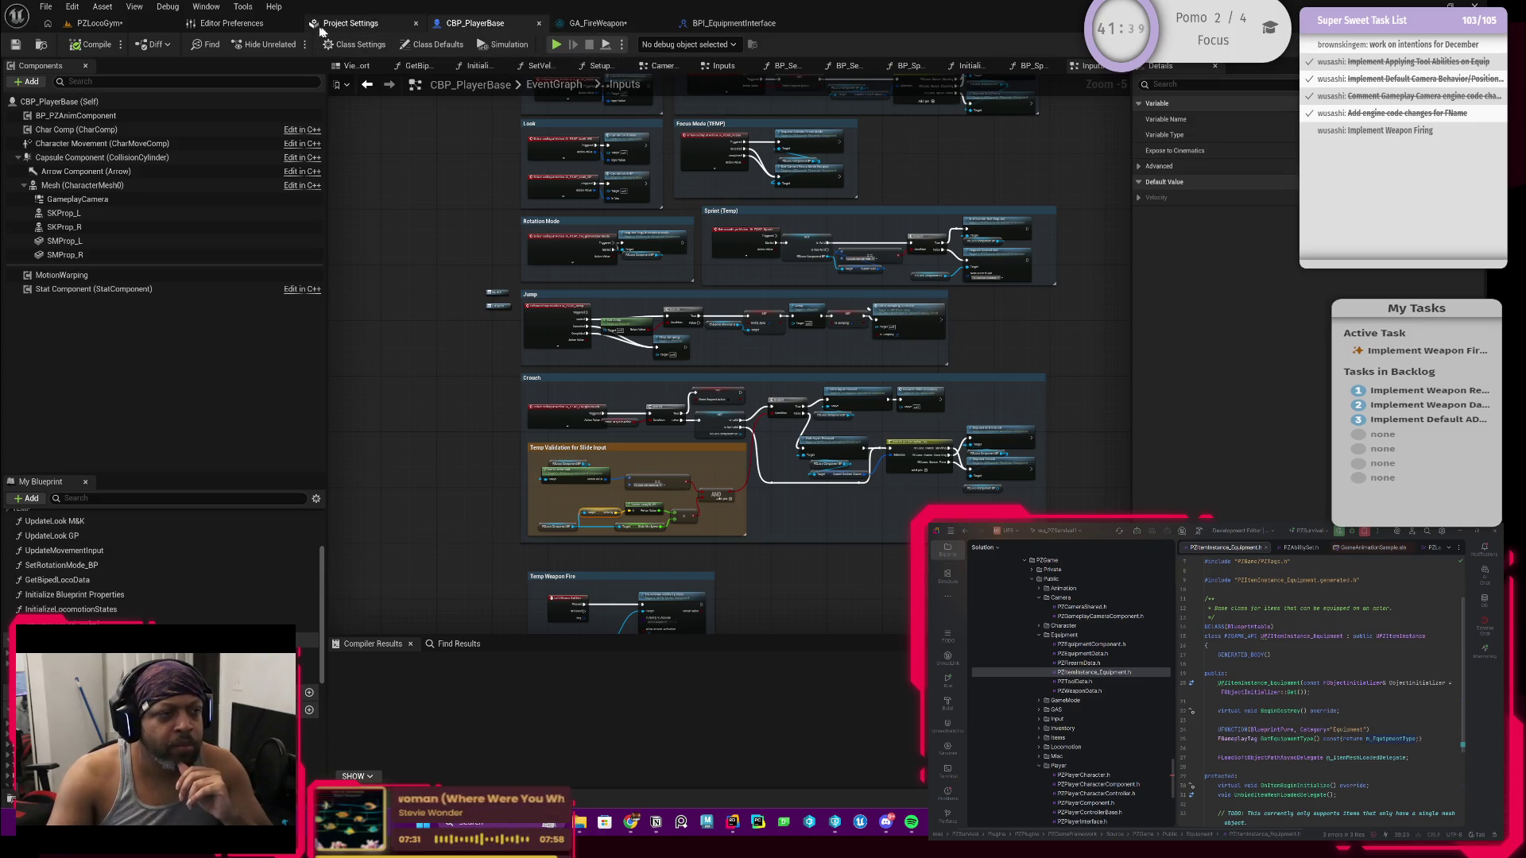
Step: Add BPI_EquipmentInterface to CBP_PlayerBase's implemented interfaces in Class Settings and compile successfully
left_click(354, 45)
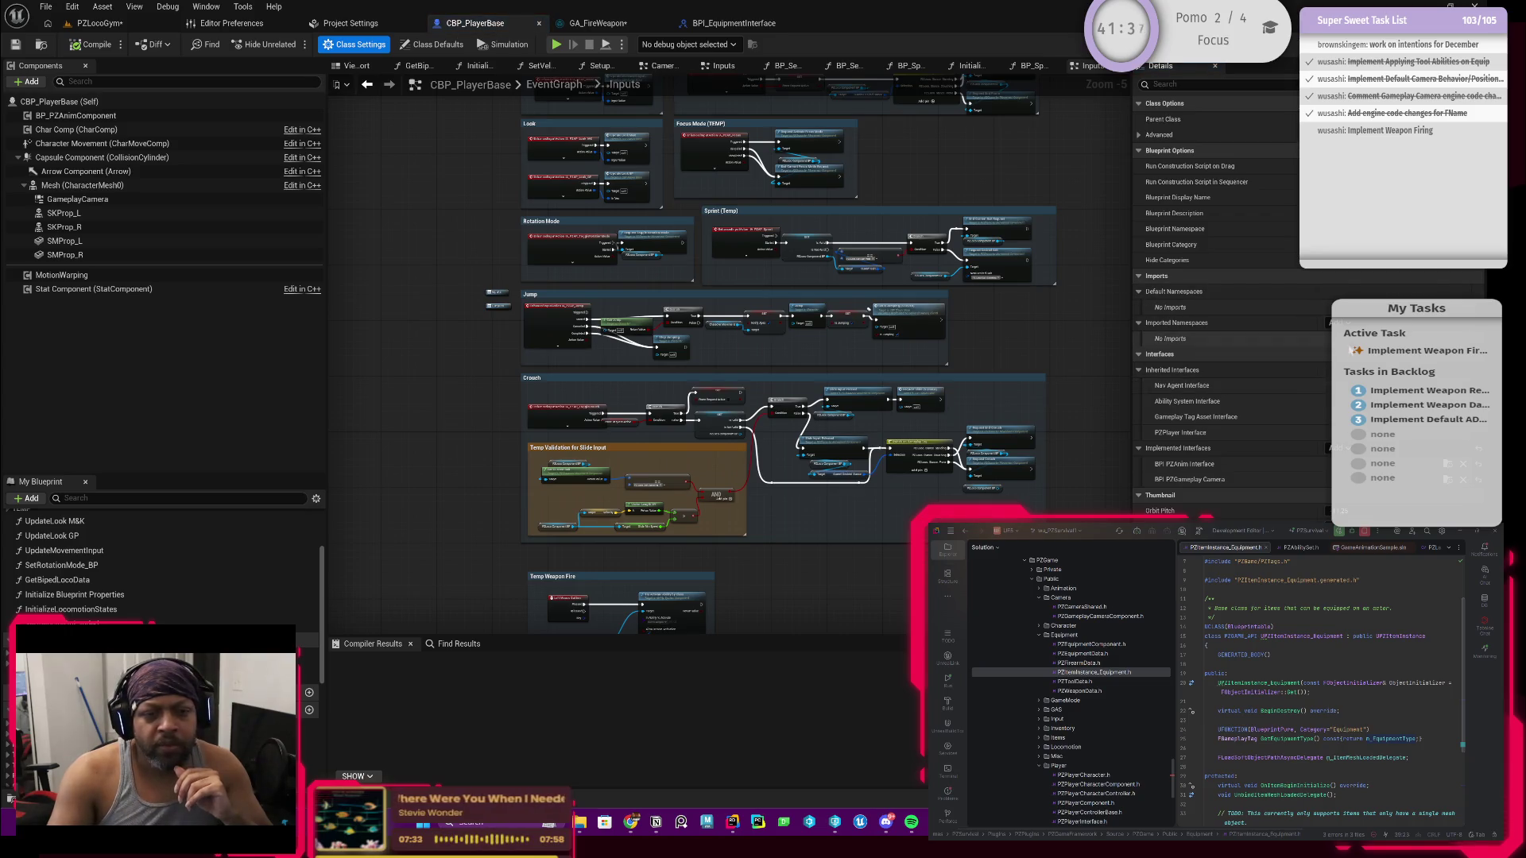
left_click(1344, 450)
type("bpi")
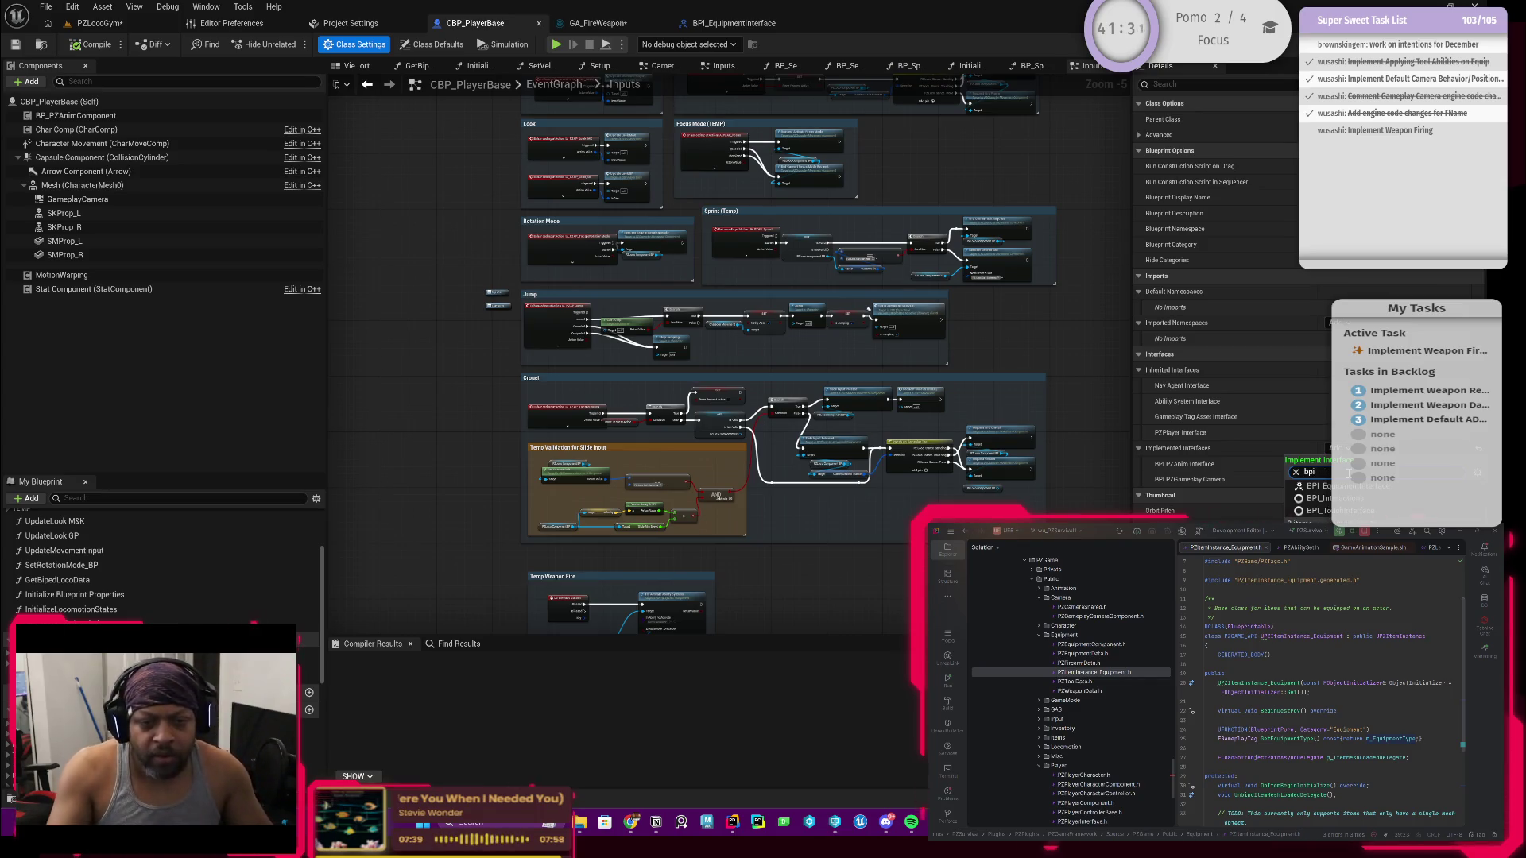
left_click(1366, 487)
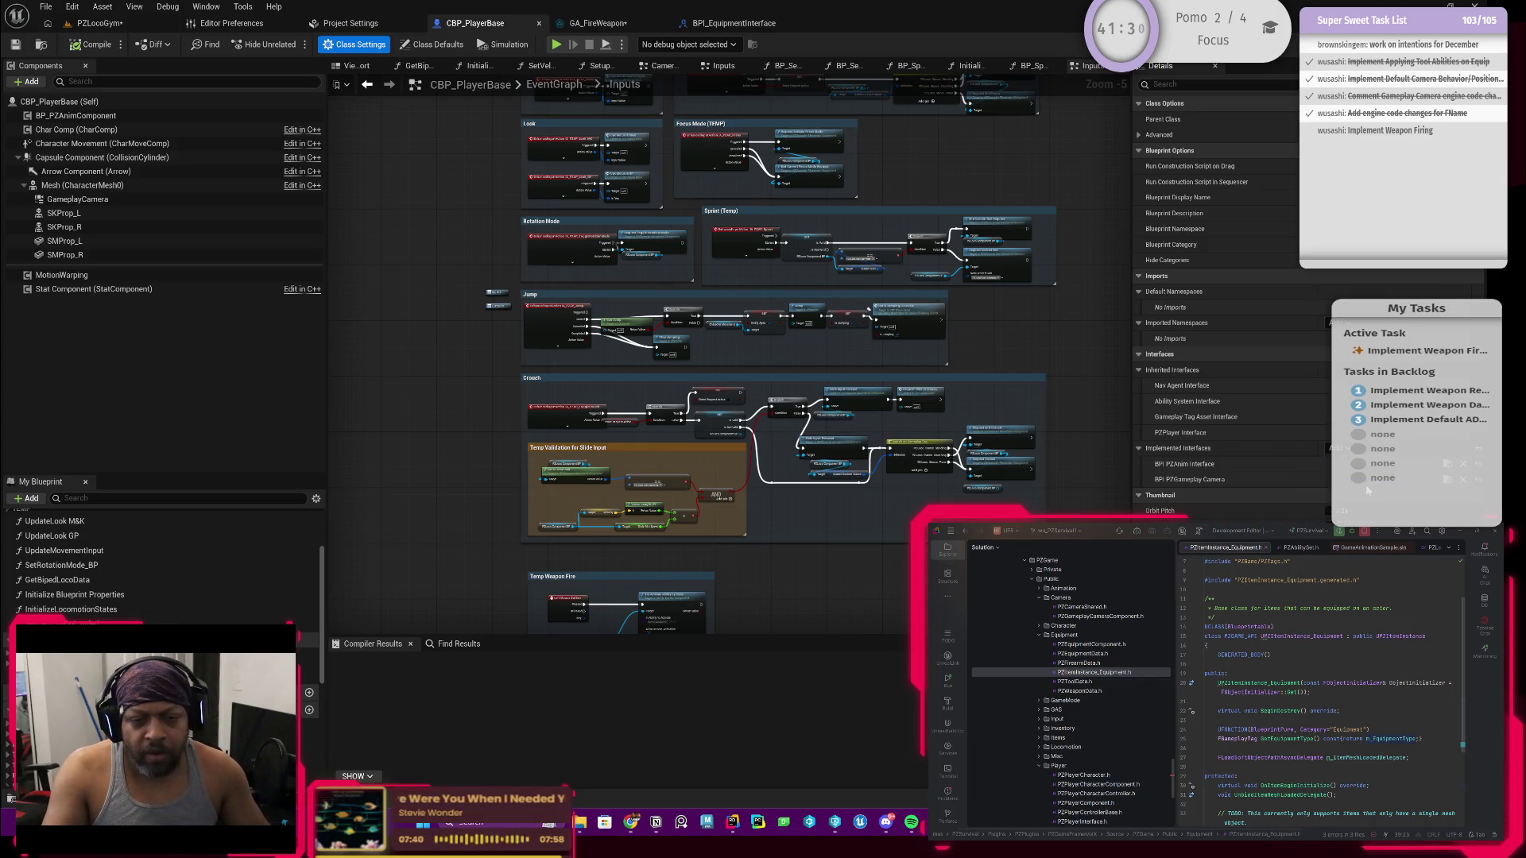
left_click(89, 44)
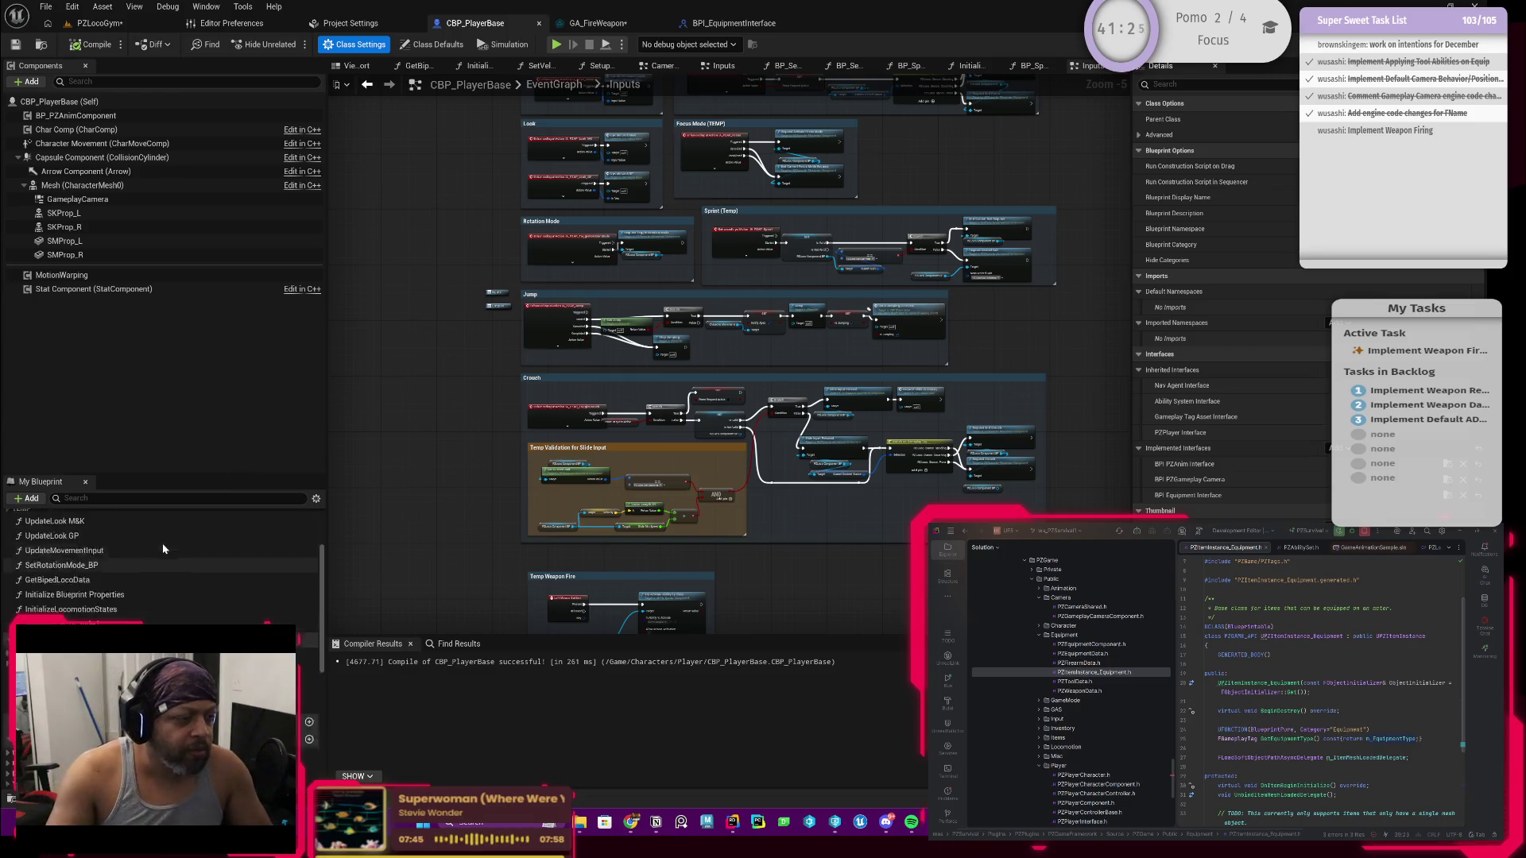
scroll(162, 542, "up", 3)
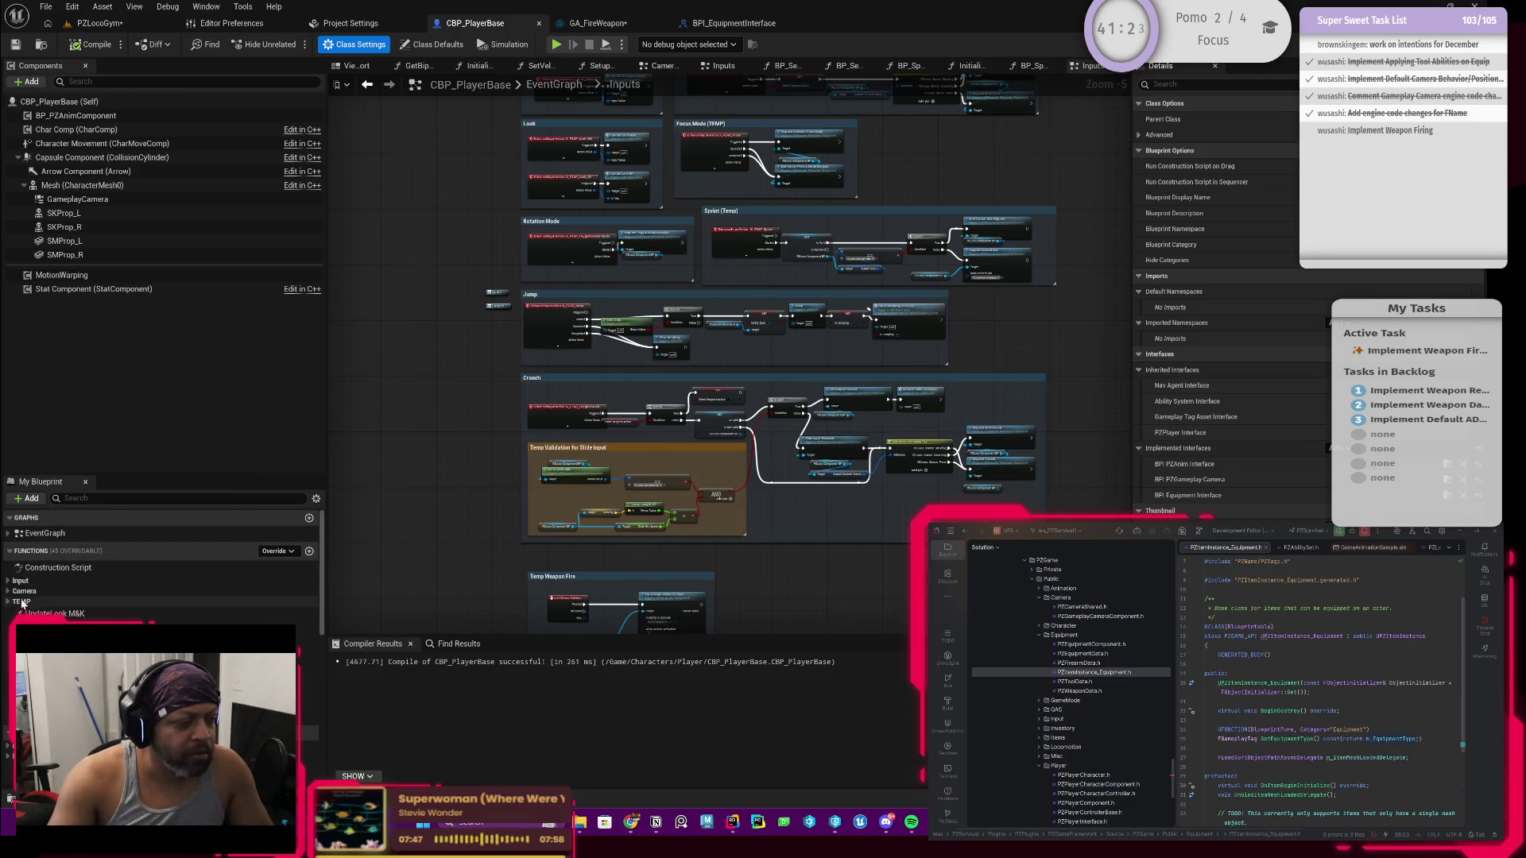
scroll(31, 608, "down", 1)
scroll(30, 608, "down", 2)
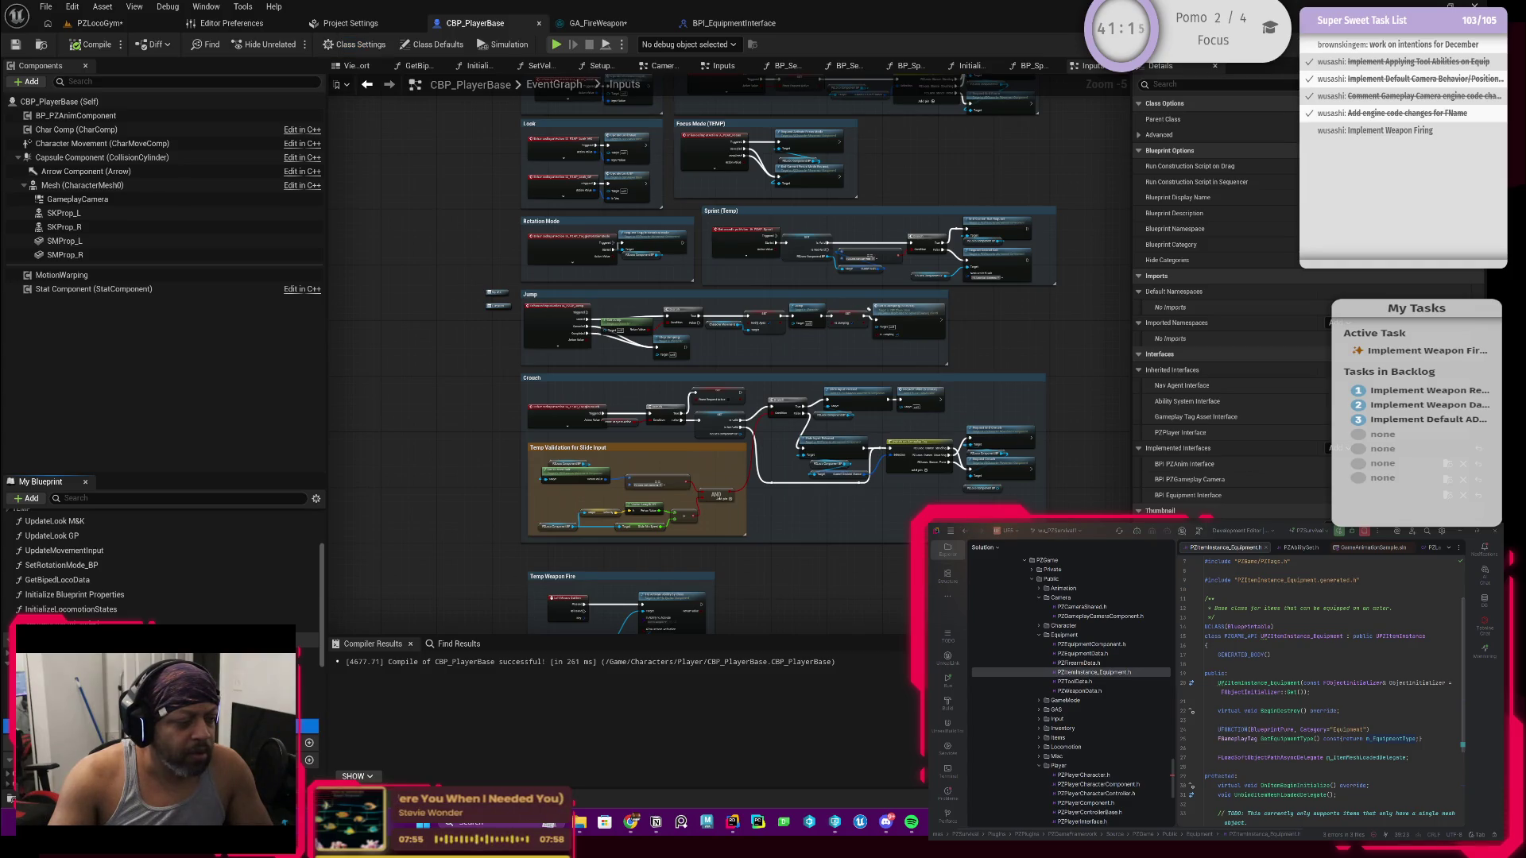
Step: In the BPI_GetActiveTool graph, add an unconnected Get PZPlayer State node below the entry node
double_click(96, 676)
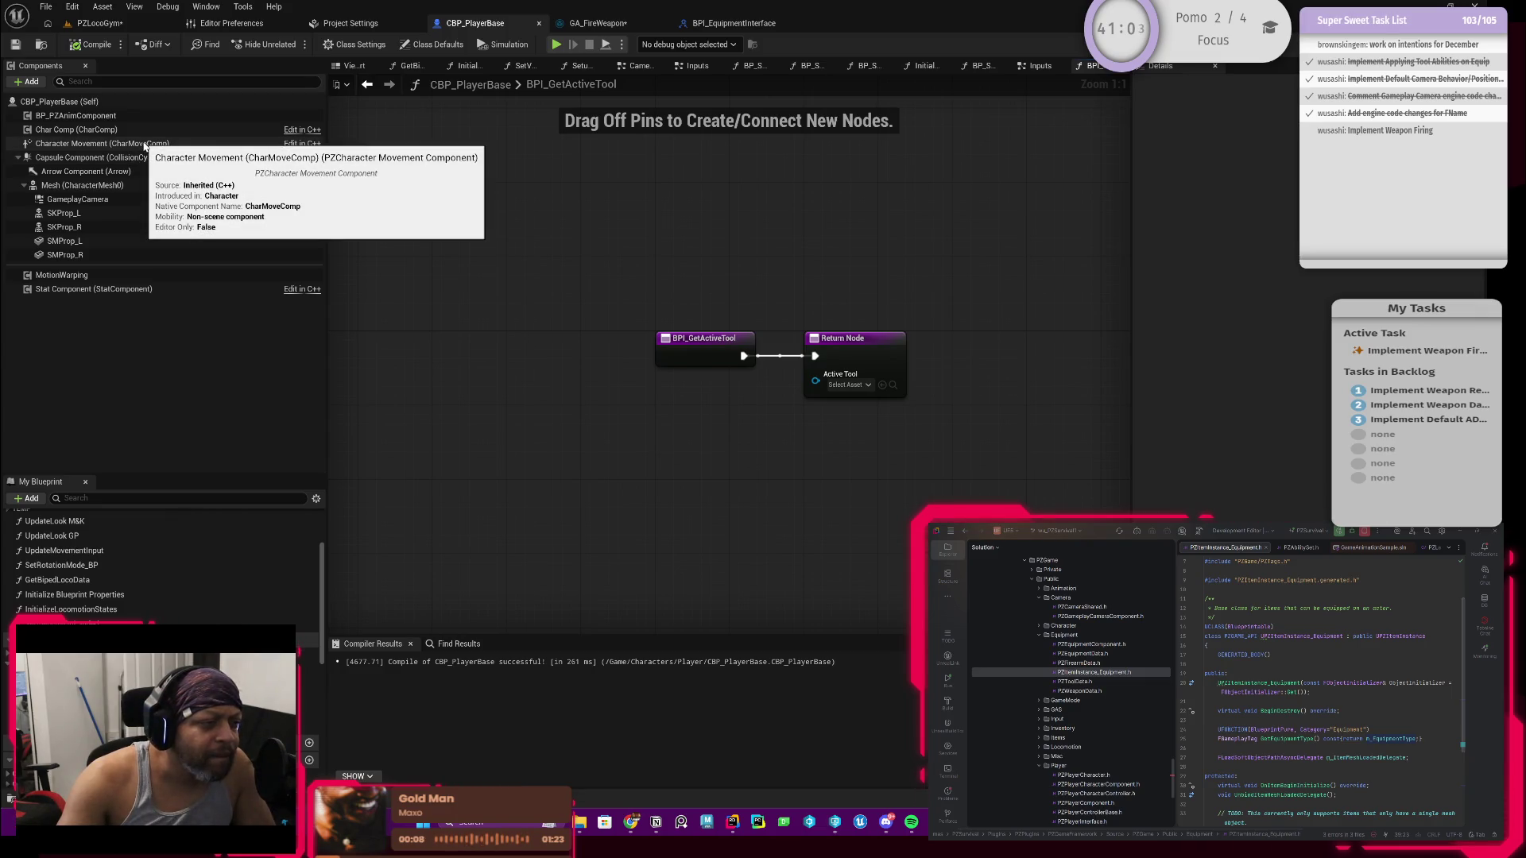
left_click_drag(564, 442, 605, 432)
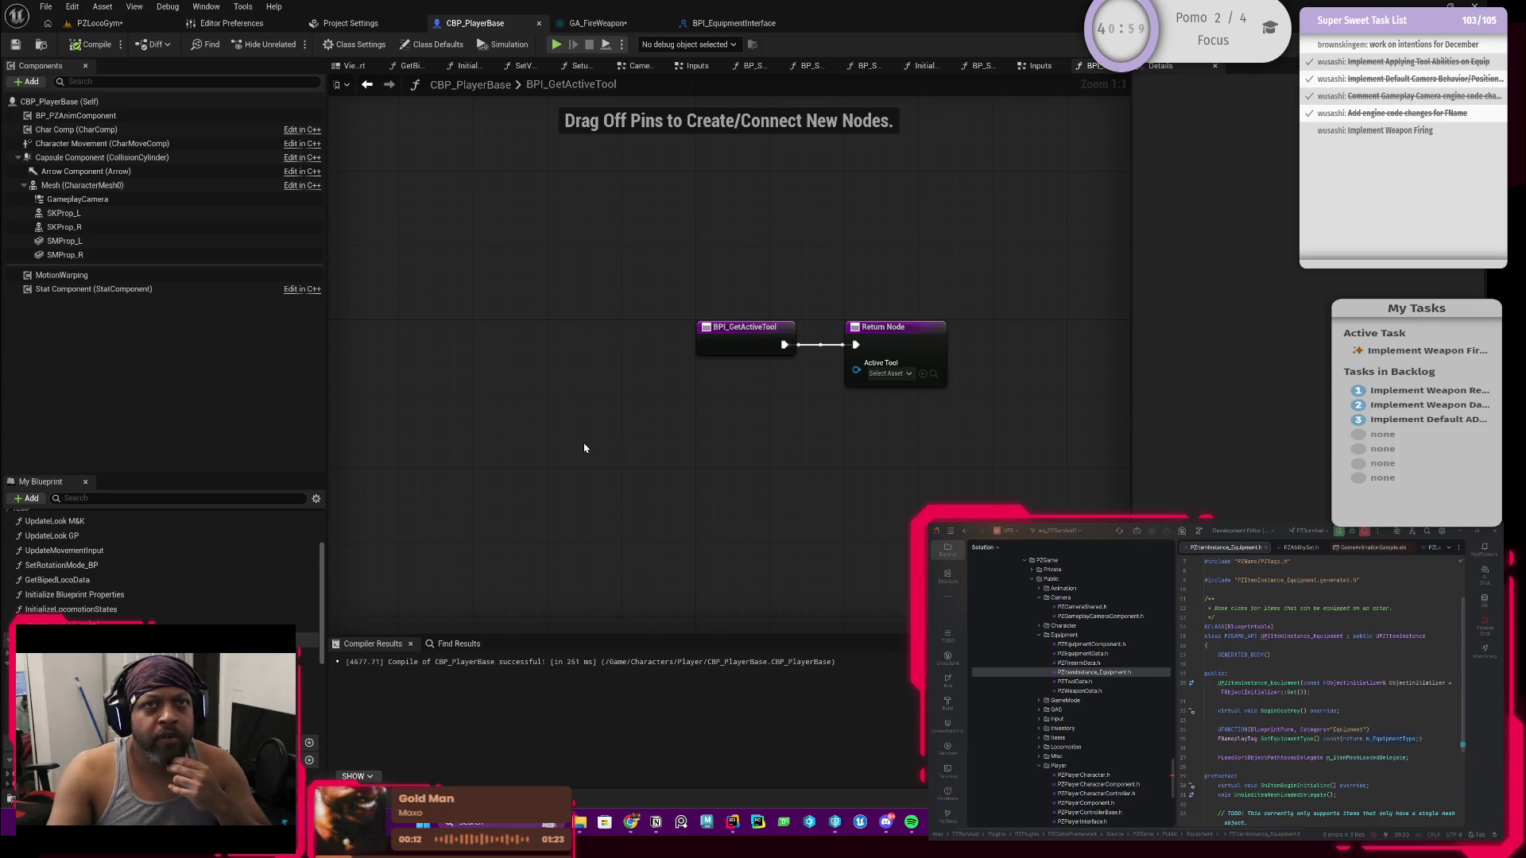
right_click(520, 437)
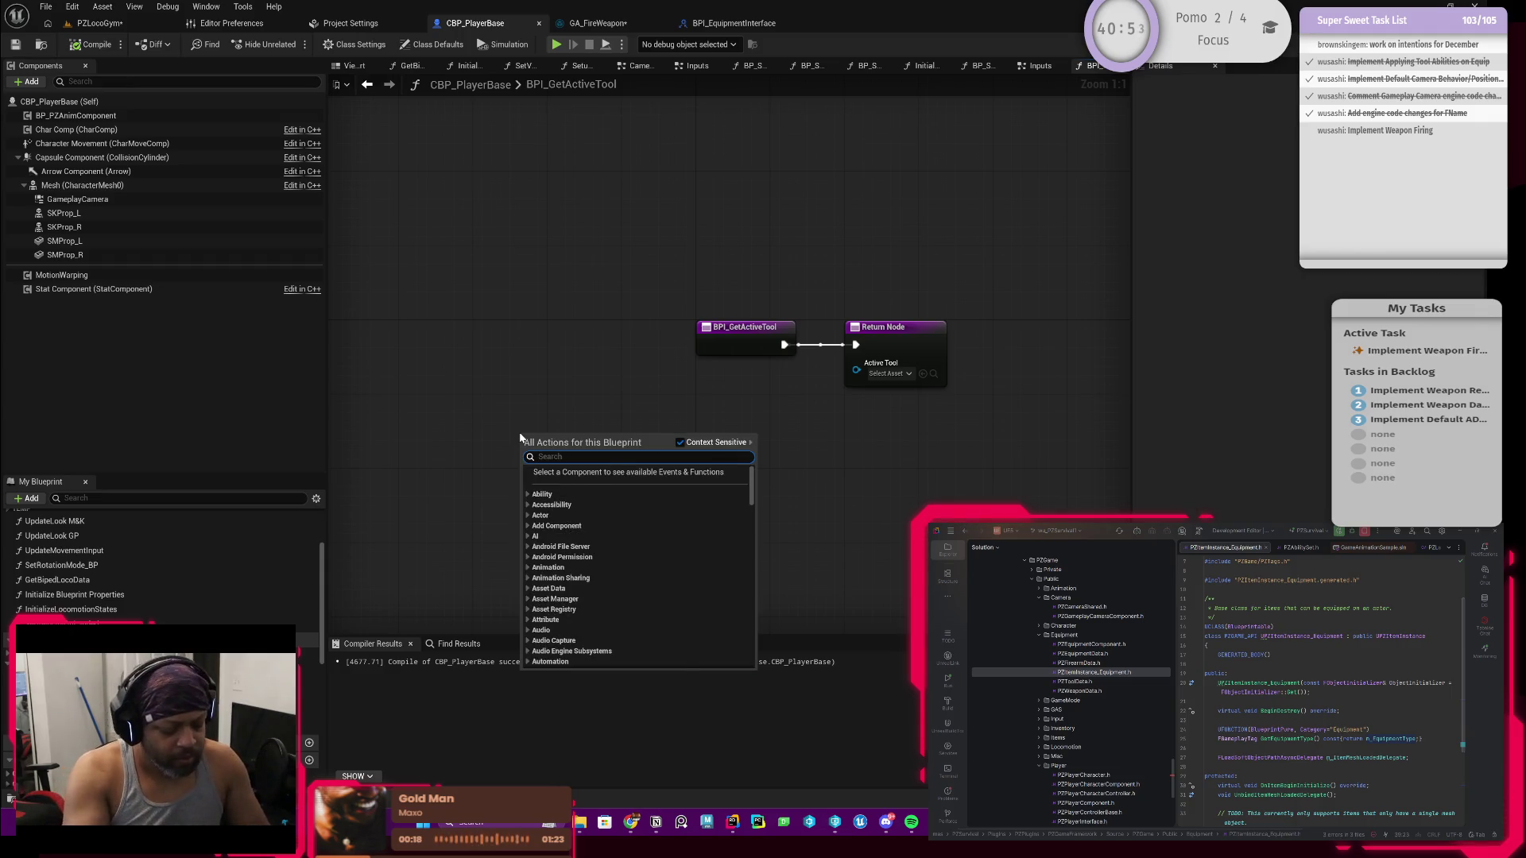
type("get pz player")
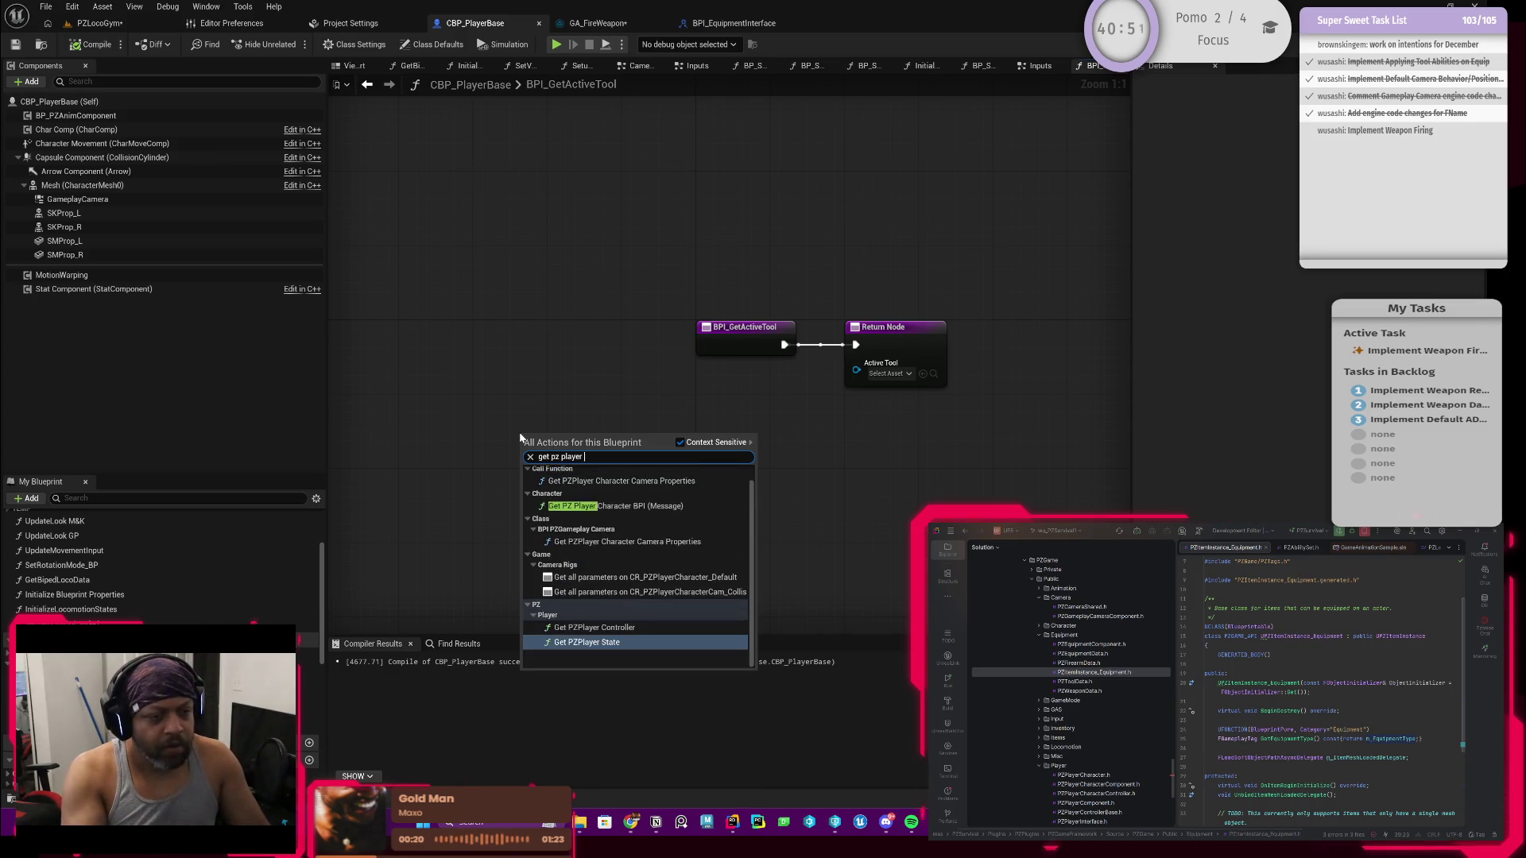
type("state")
key("Return")
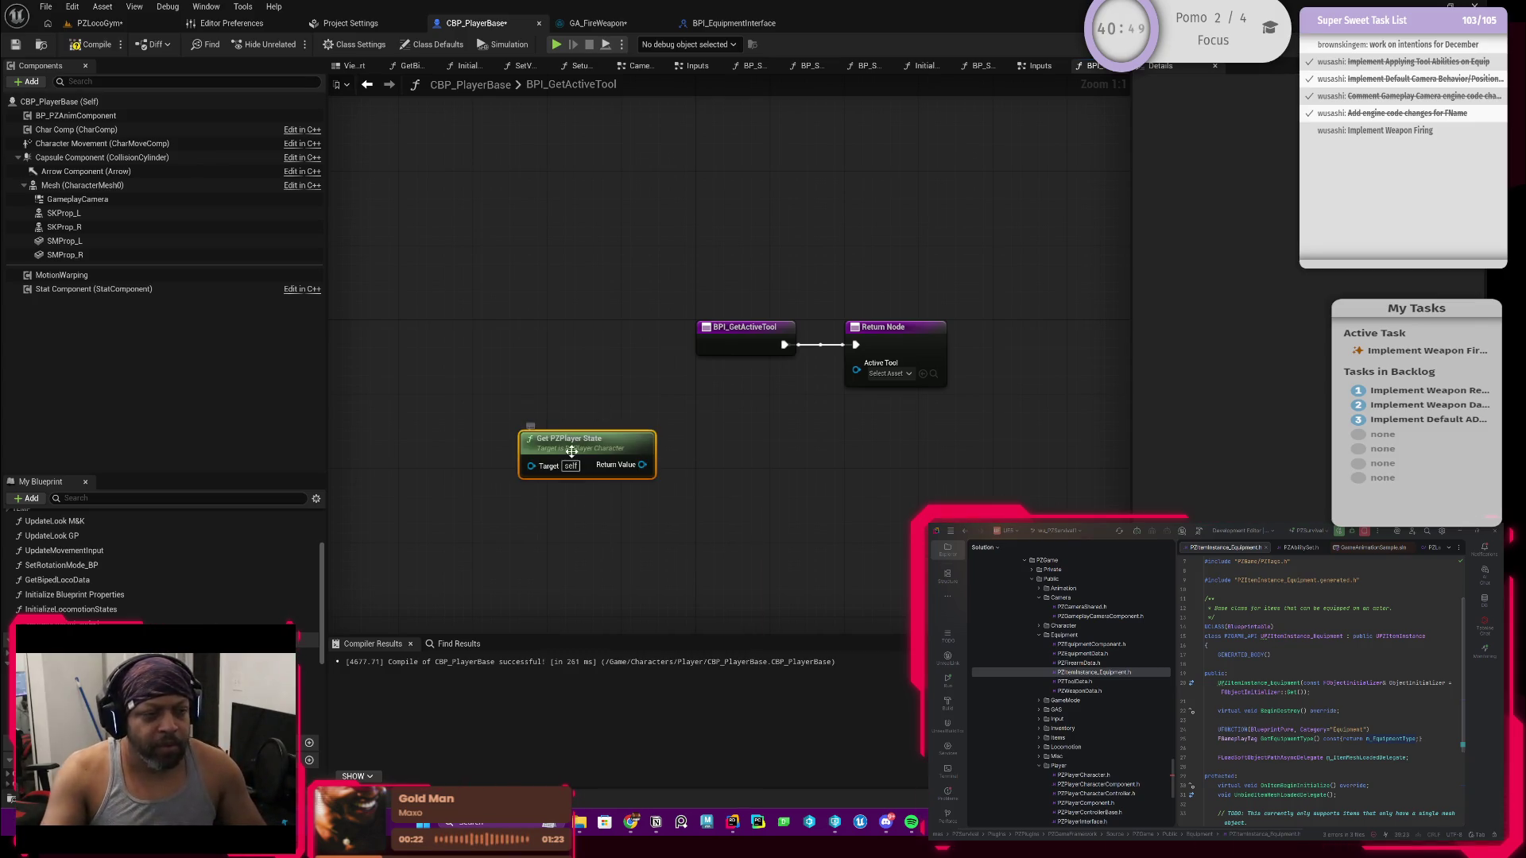
mouse_move(571, 451)
left_mouse_down()
mouse_move(478, 442)
mouse_move(562, 457)
left_mouse_up()
left_click(500, 427)
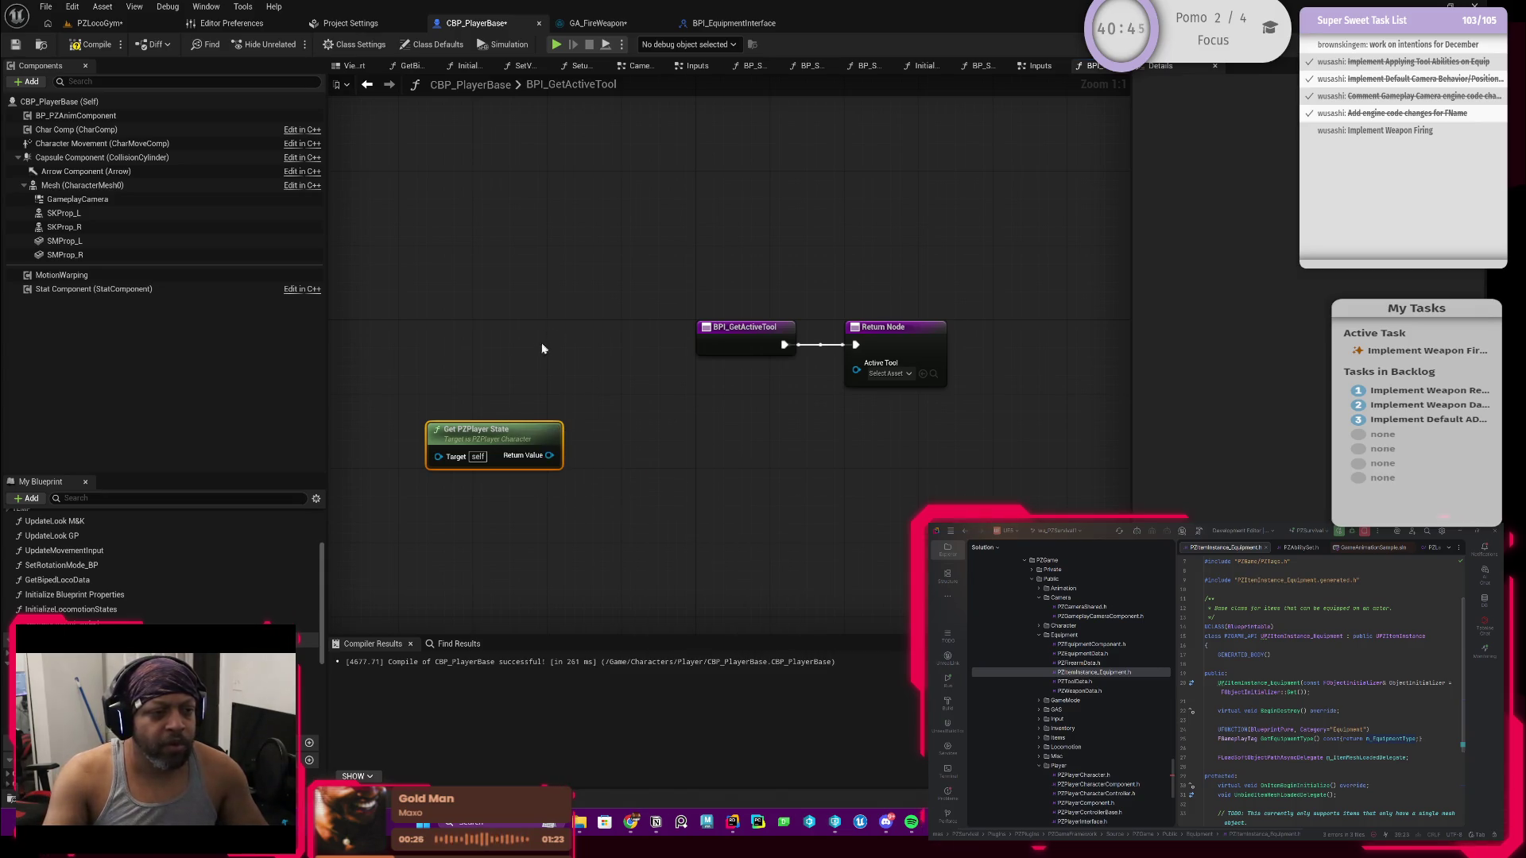
Step: Review CBP_PlayerBase's implemented interfaces and cancel a removal, keeping BPI Equipment Interface listed
left_click(355, 45)
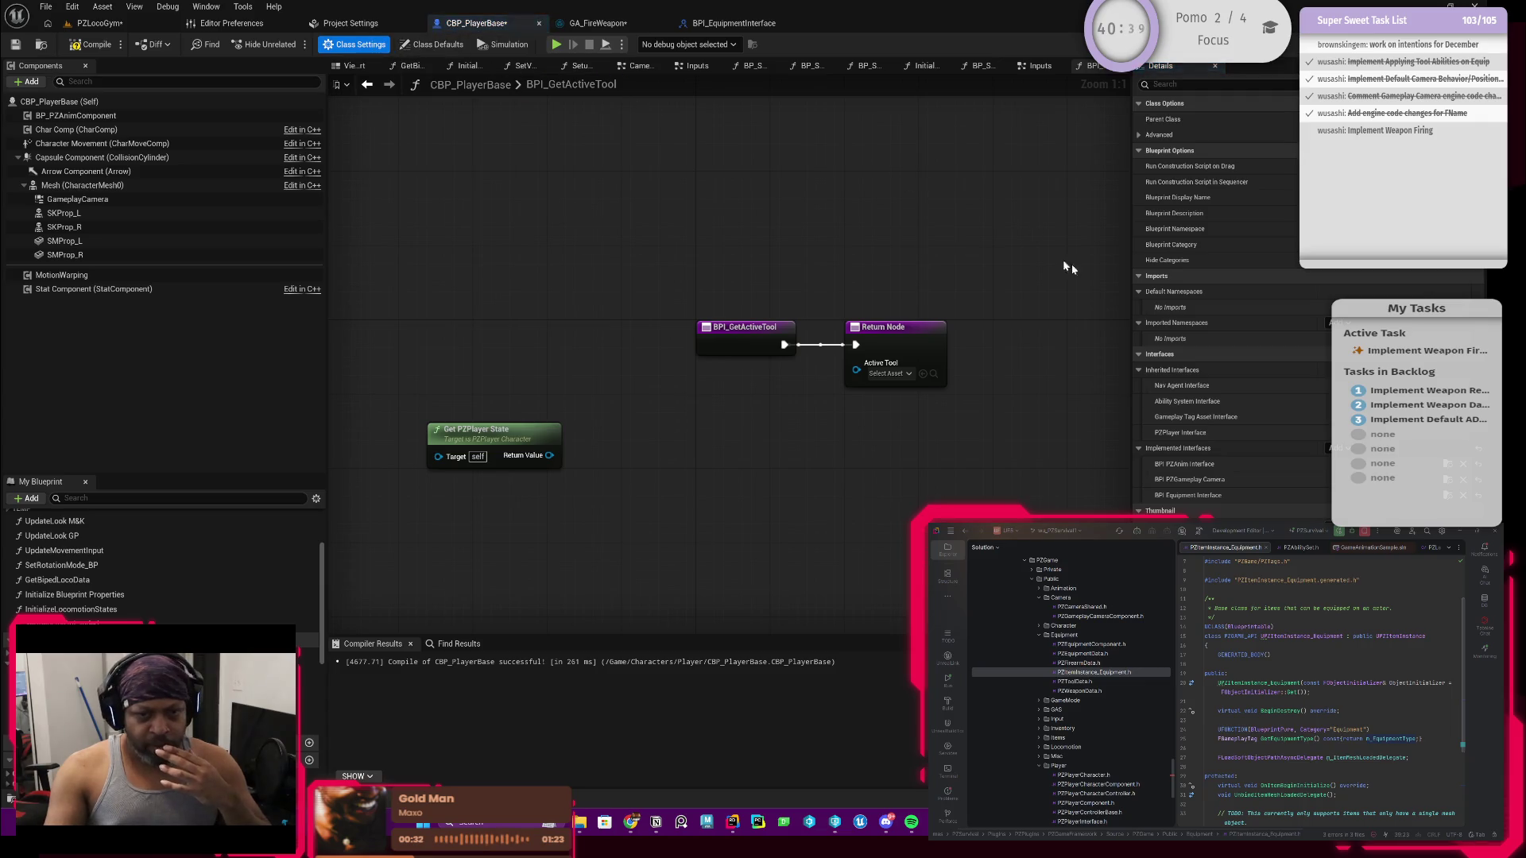
left_click(1478, 497)
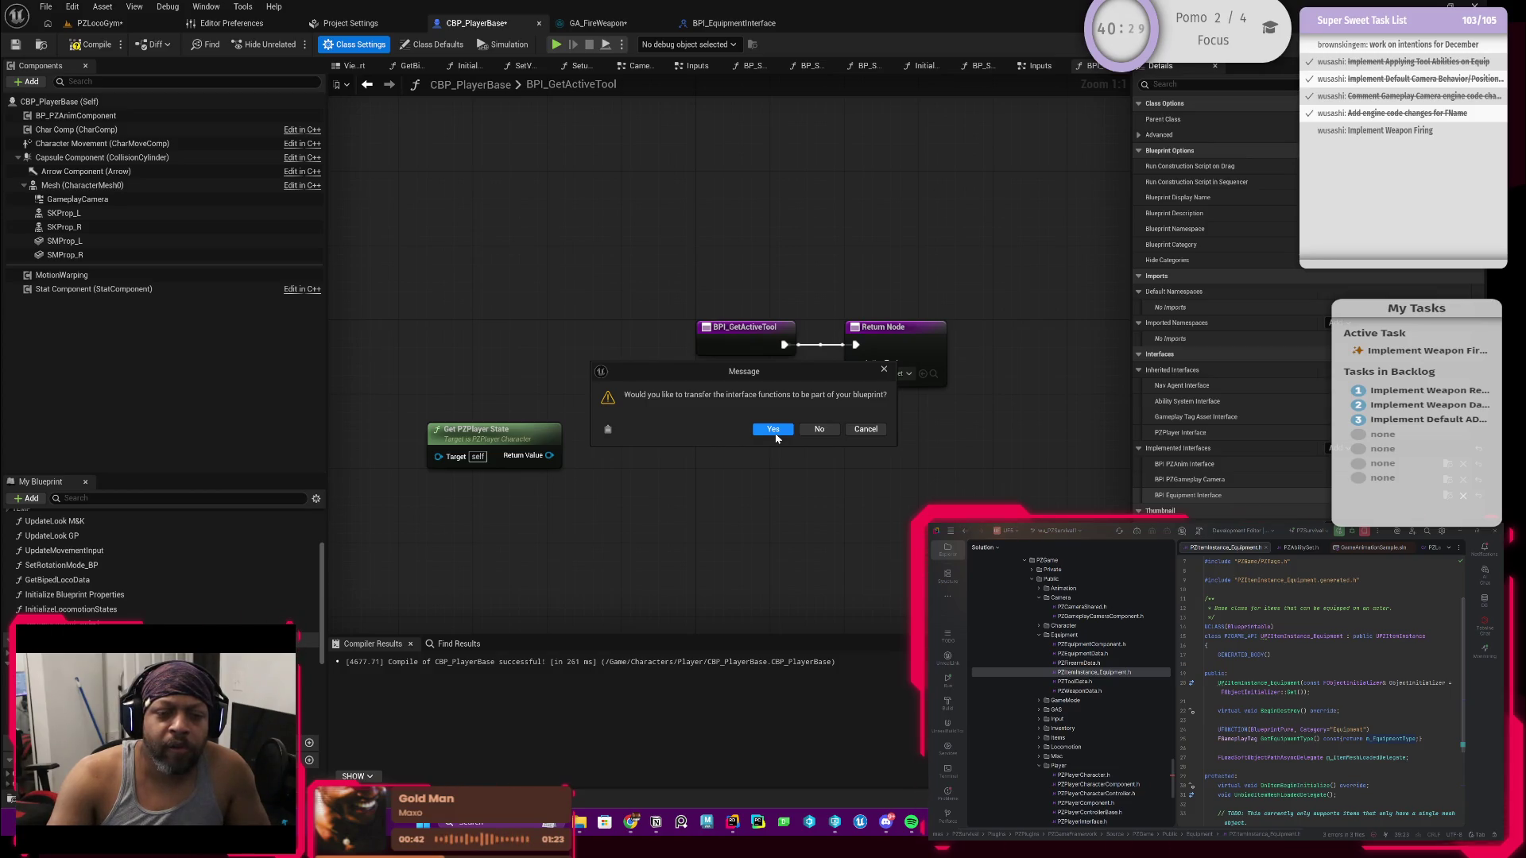
left_click(856, 434)
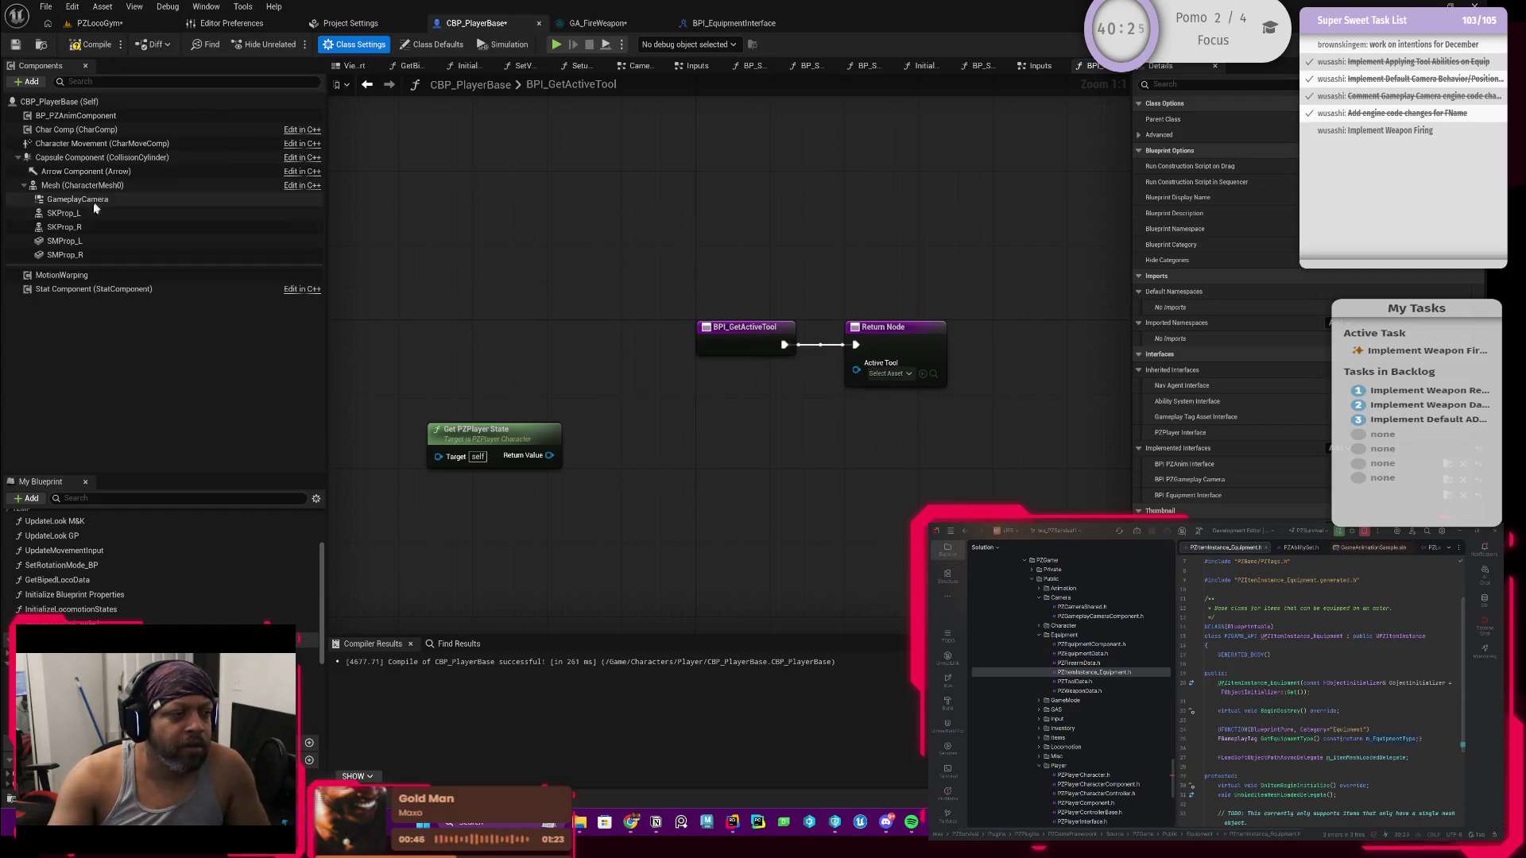
key("ctrl+space")
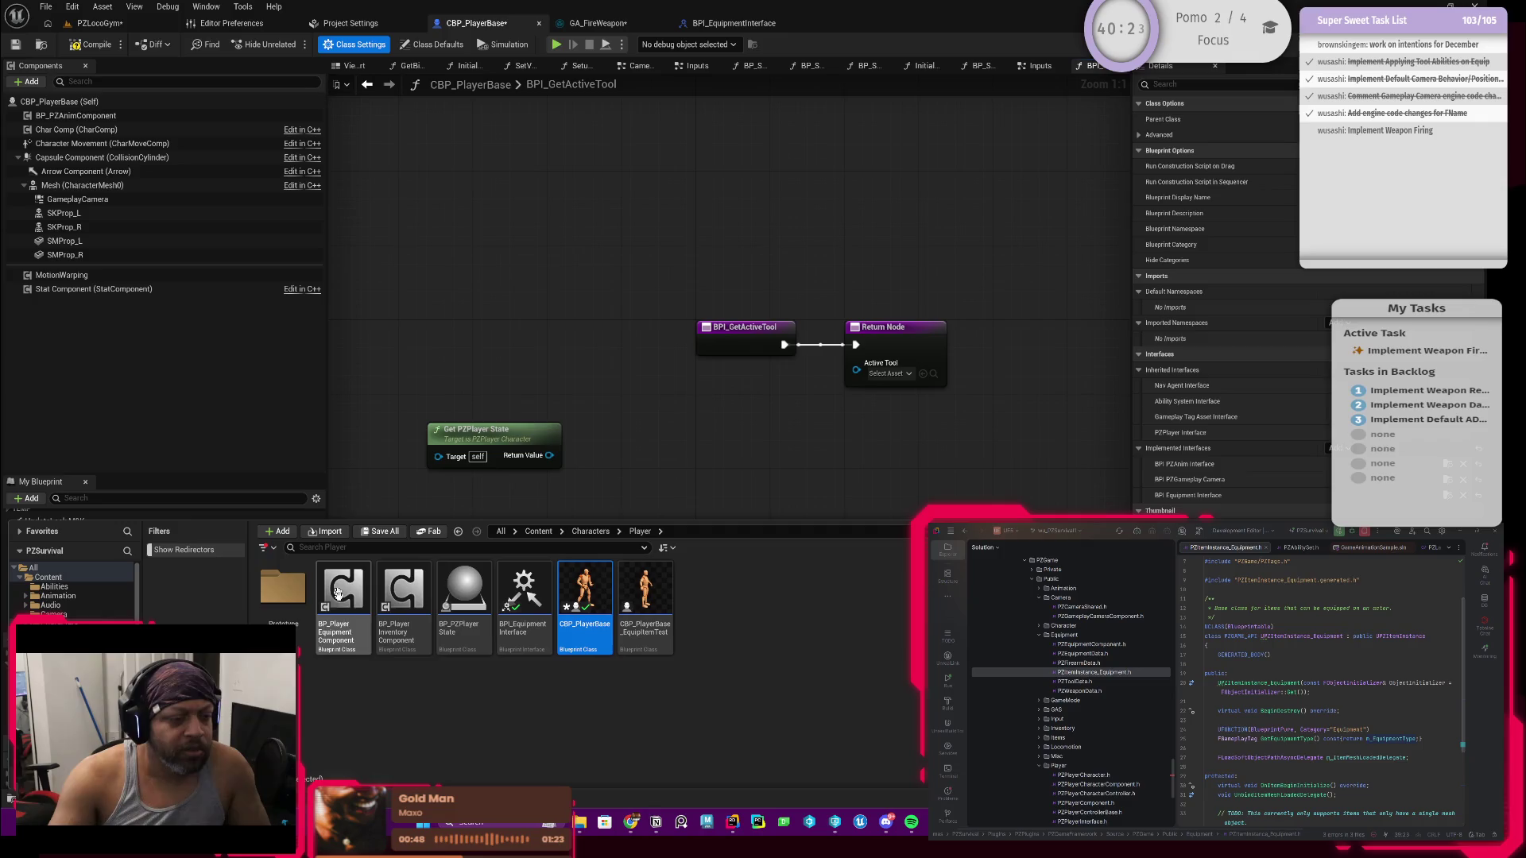
key("ctrl+space")
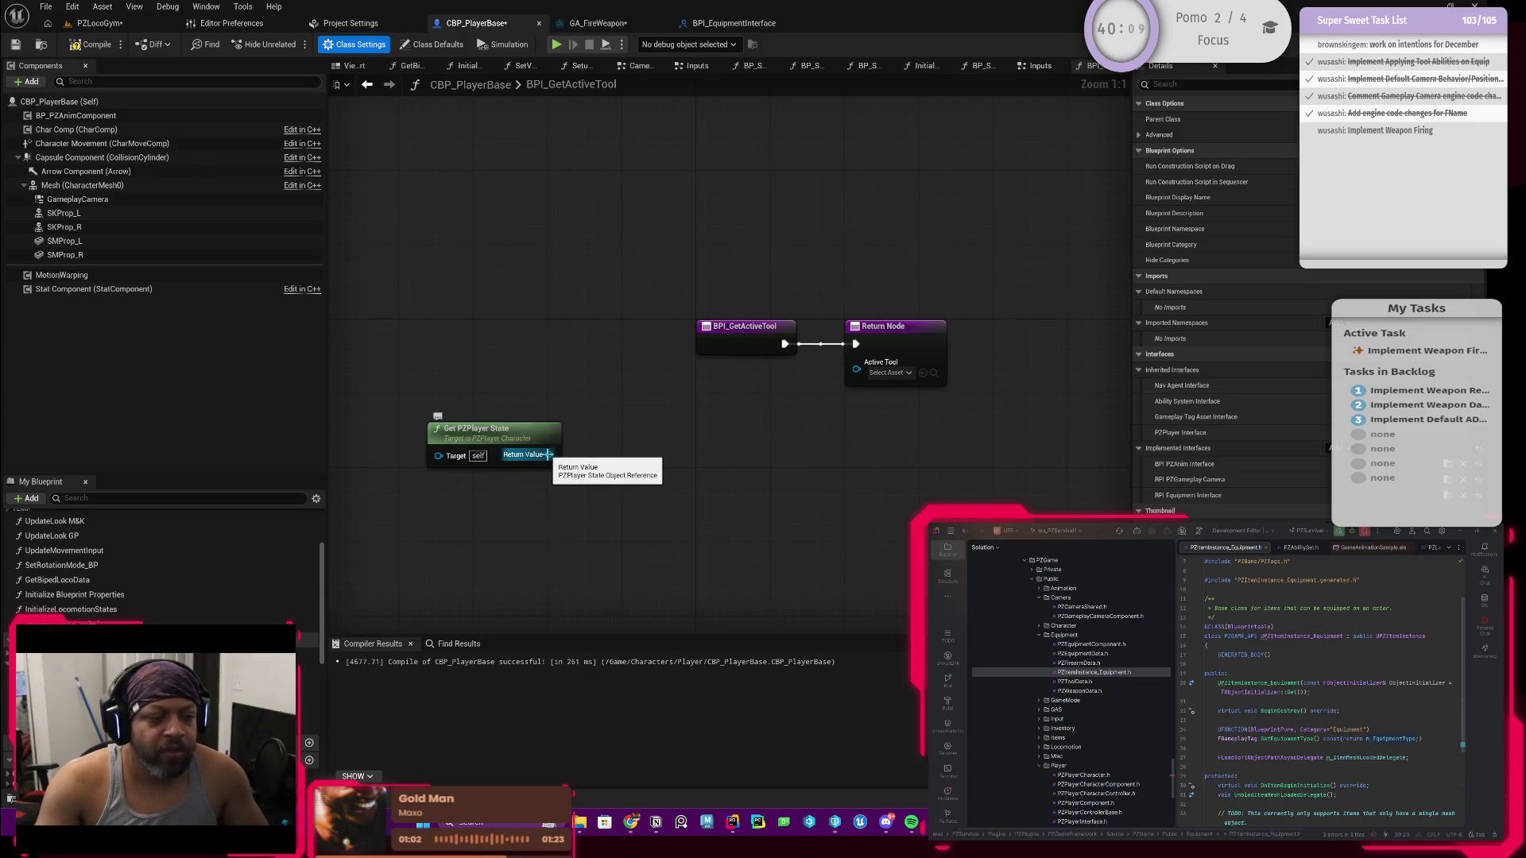
Step: Add a Get Equipment Component node from Get PZPlayer State's Return Value and arrange both nodes
left_click_drag(549, 456, 628, 428)
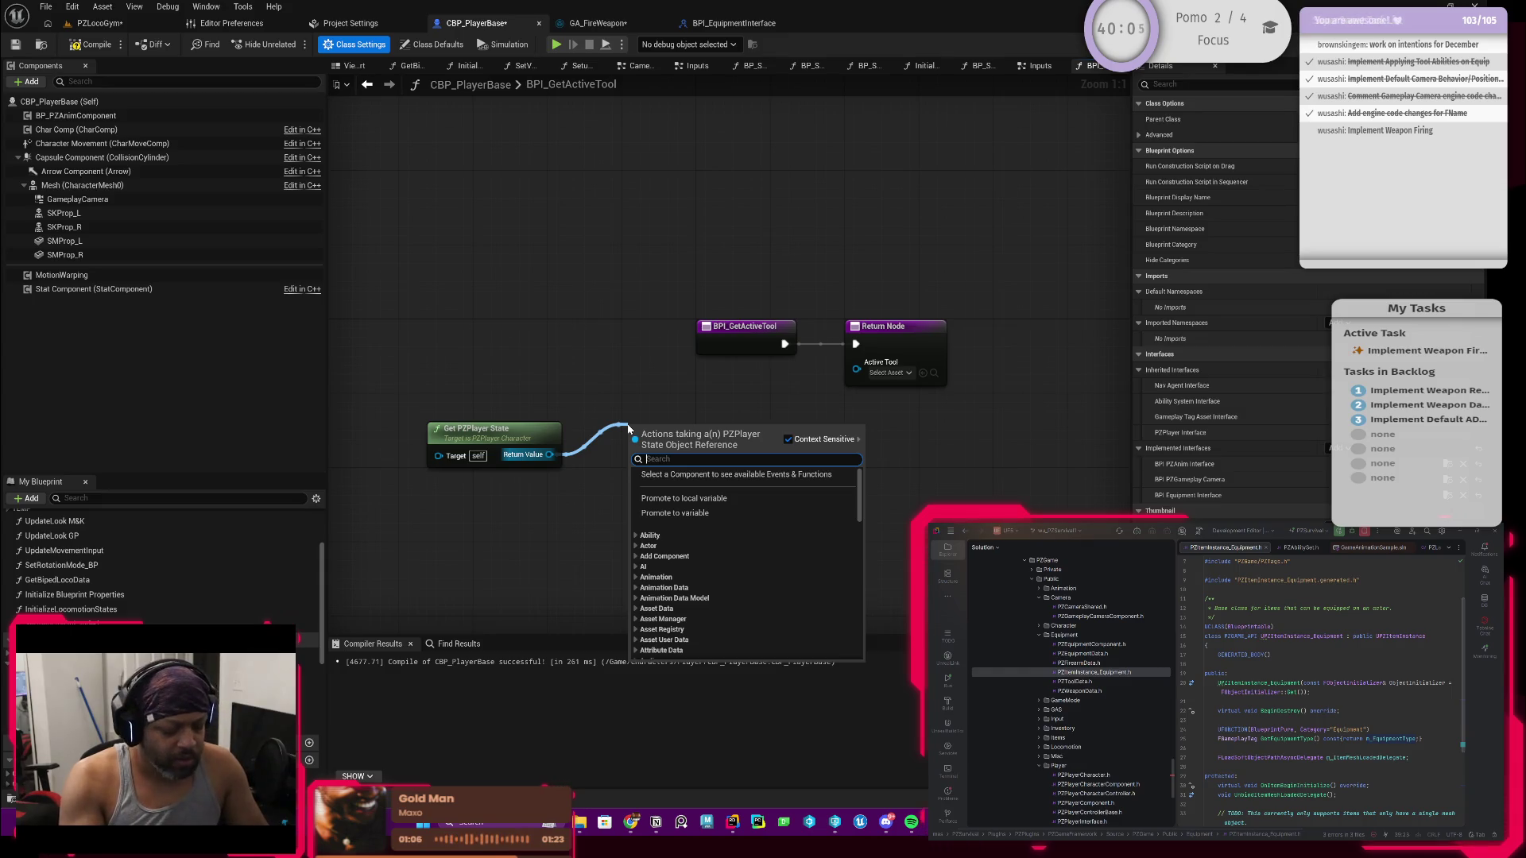
type("get equipment")
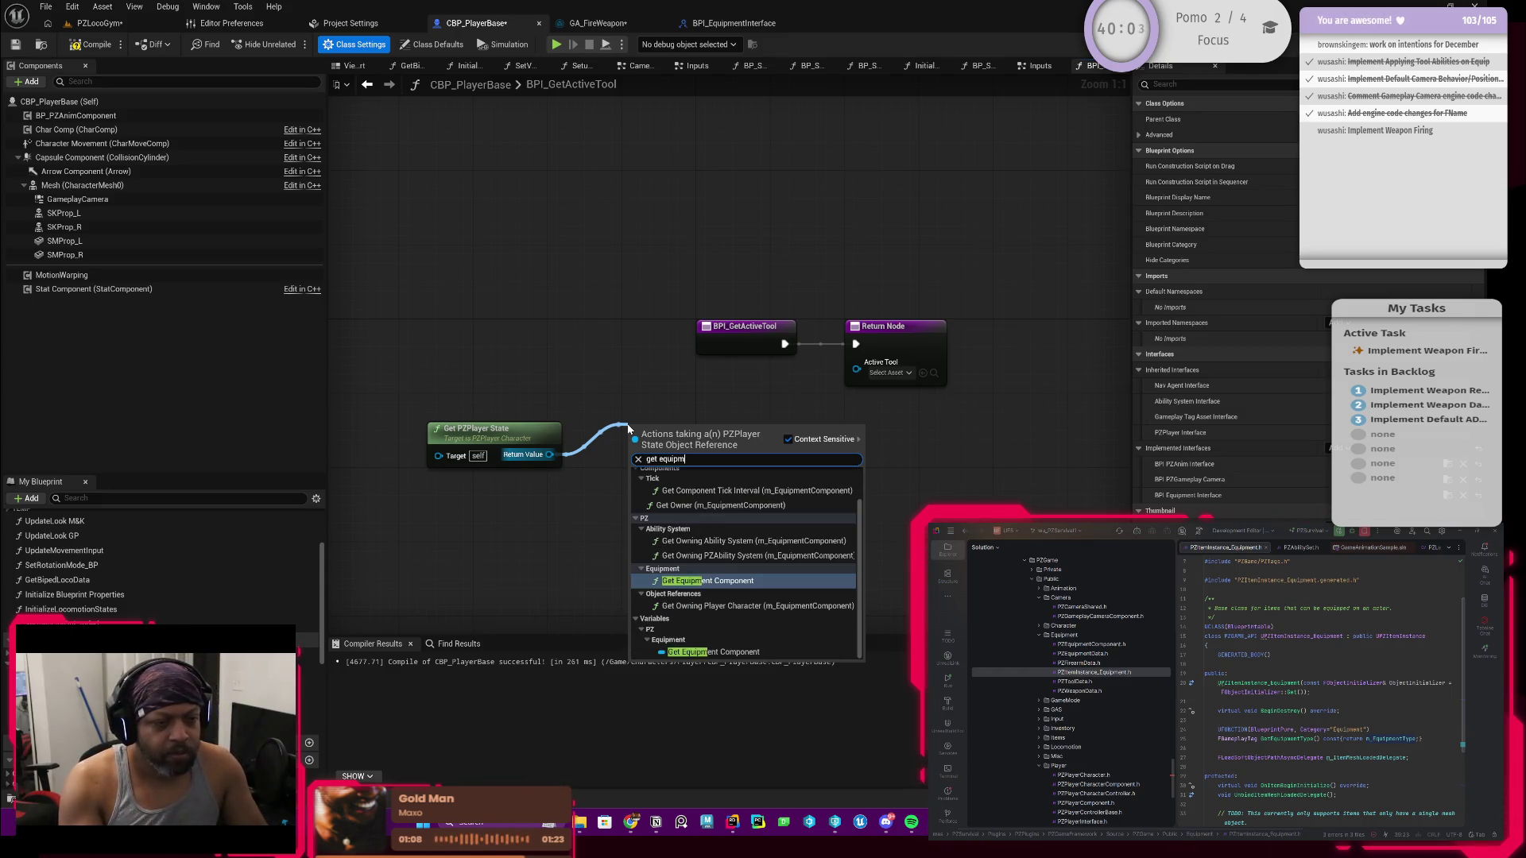
left_click(712, 581)
left_click_drag(675, 449, 620, 448)
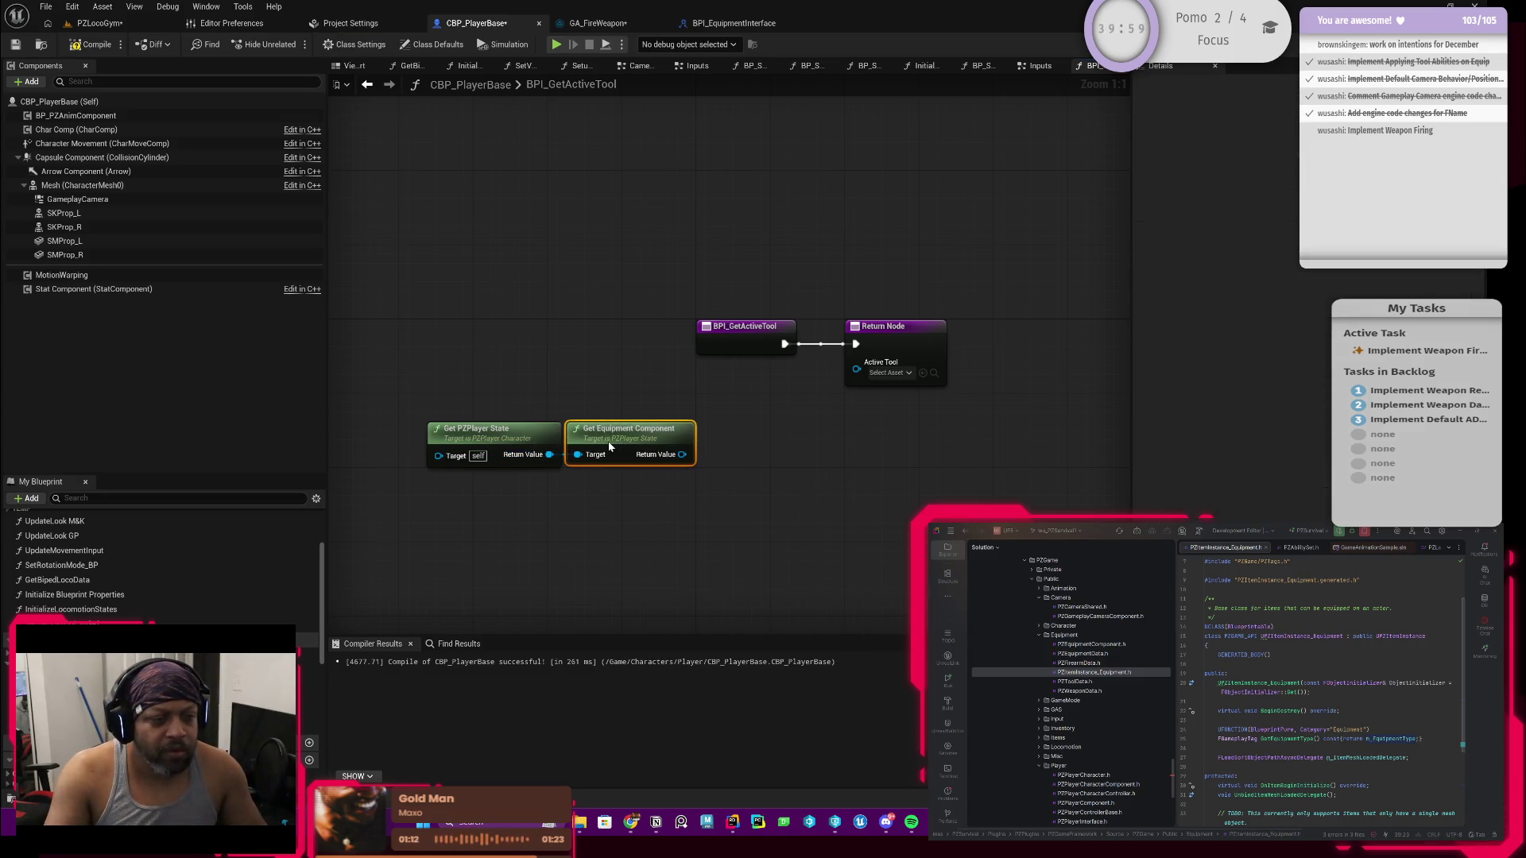
left_click_drag(503, 506, 619, 373)
left_click_drag(618, 437, 568, 448)
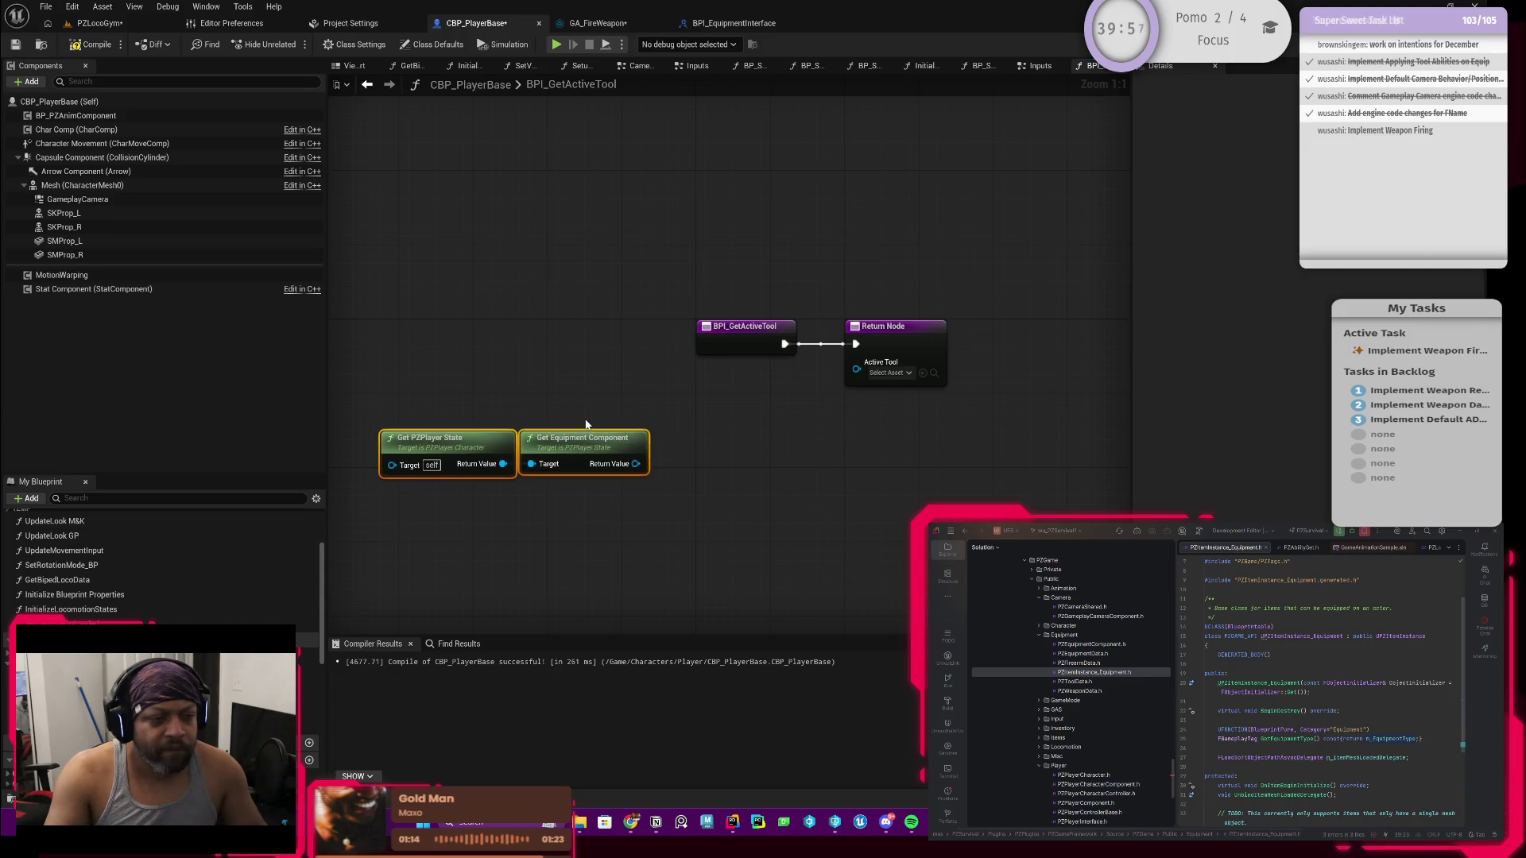
left_click(587, 425)
Step: Add a self-targeted Get Equipment Component node and delete the old Get PZPlayer State chain
right_click(544, 498)
type("get")
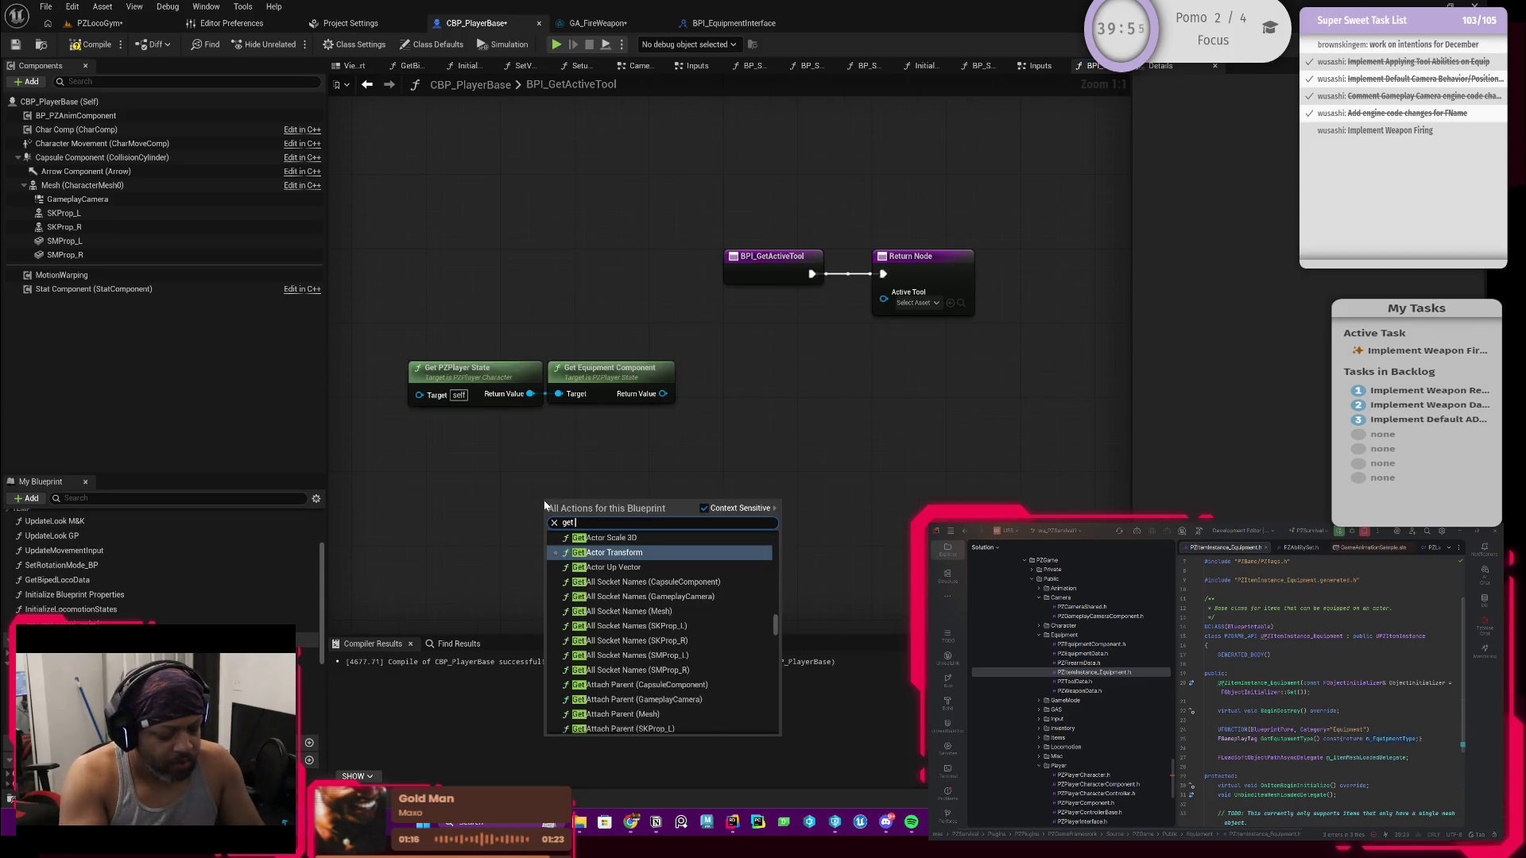
type(" equipment ")
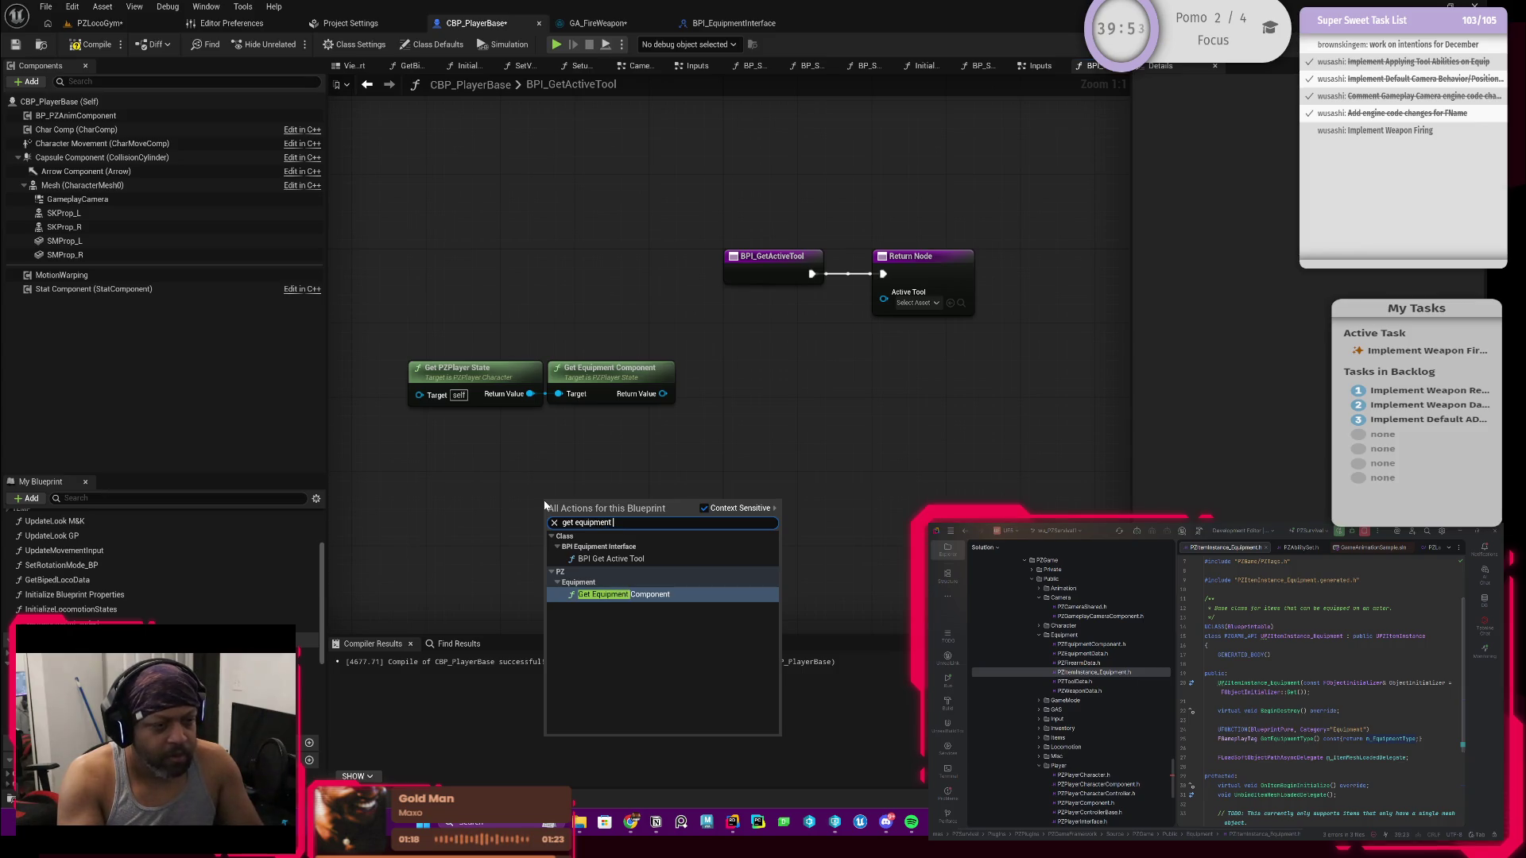
type("com")
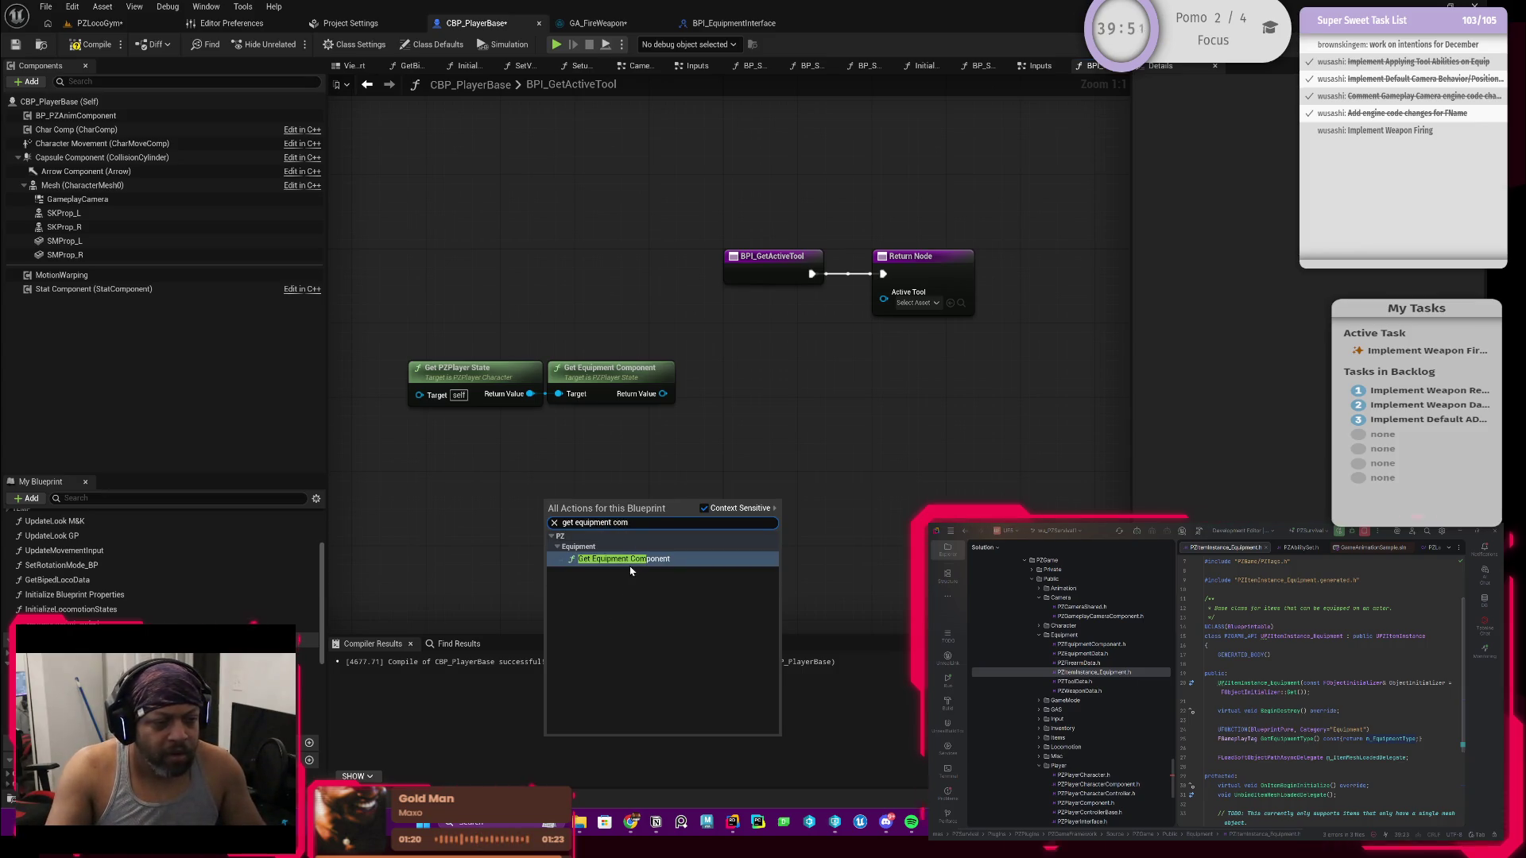
left_click(628, 559)
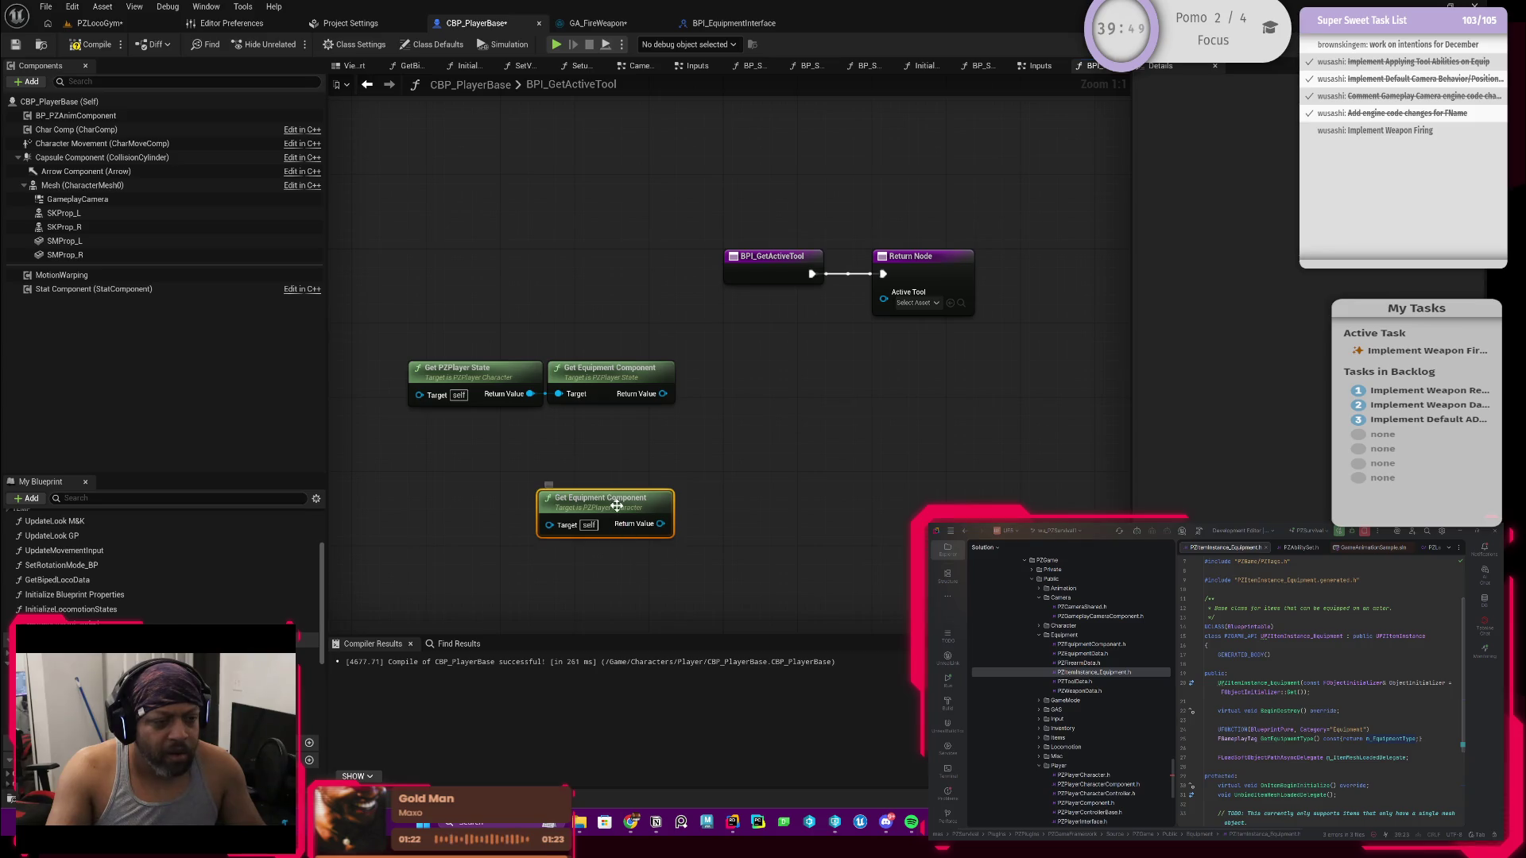
left_click_drag(546, 433, 419, 333)
key("Delete")
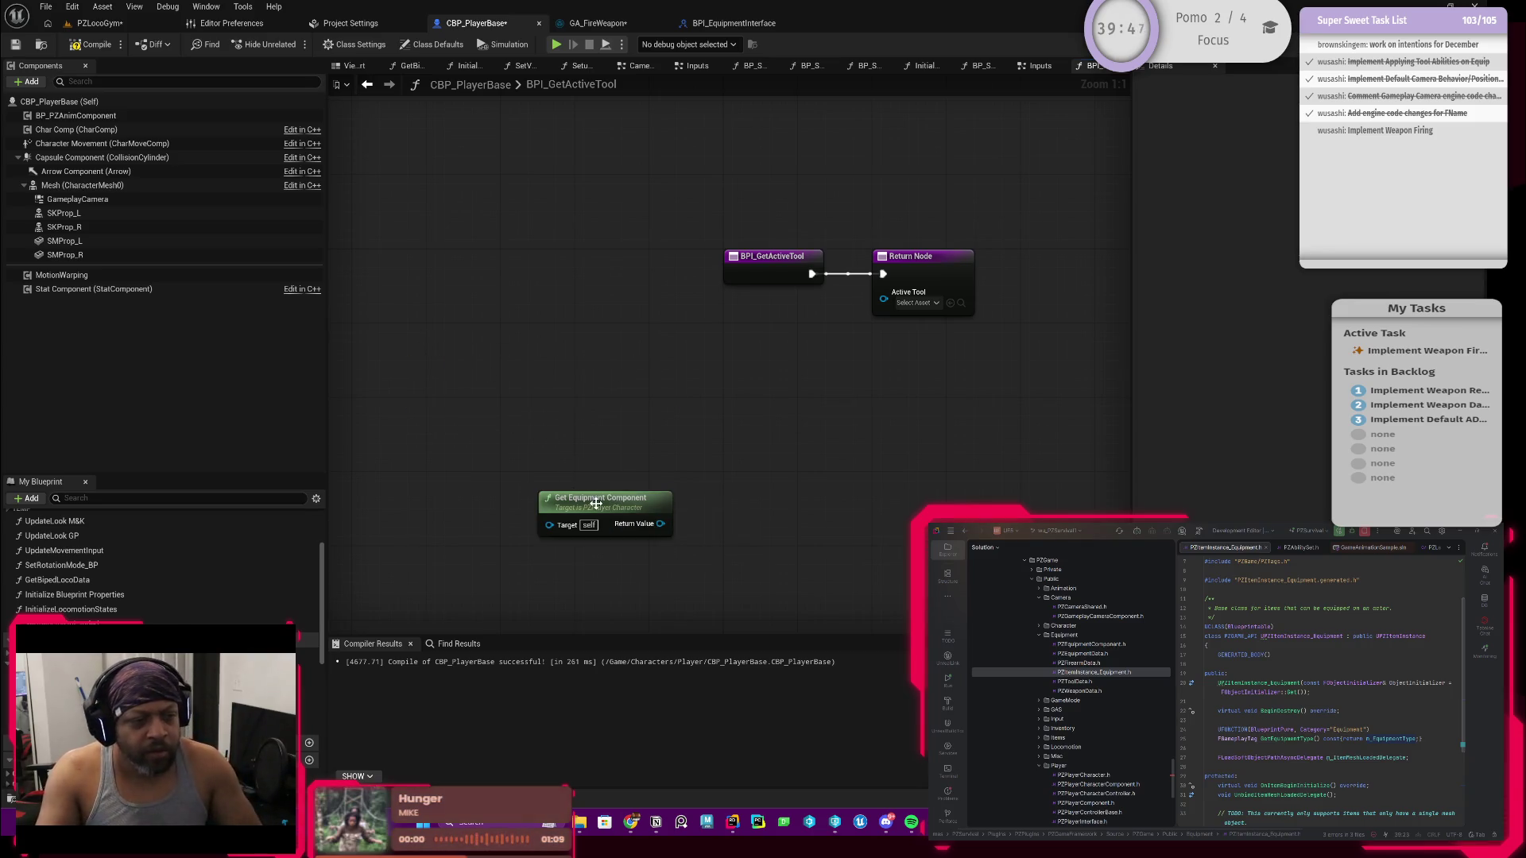
Step: Reposition the Get Equipment Component node, browsing 'get active' actions without adding any
left_click(600, 497)
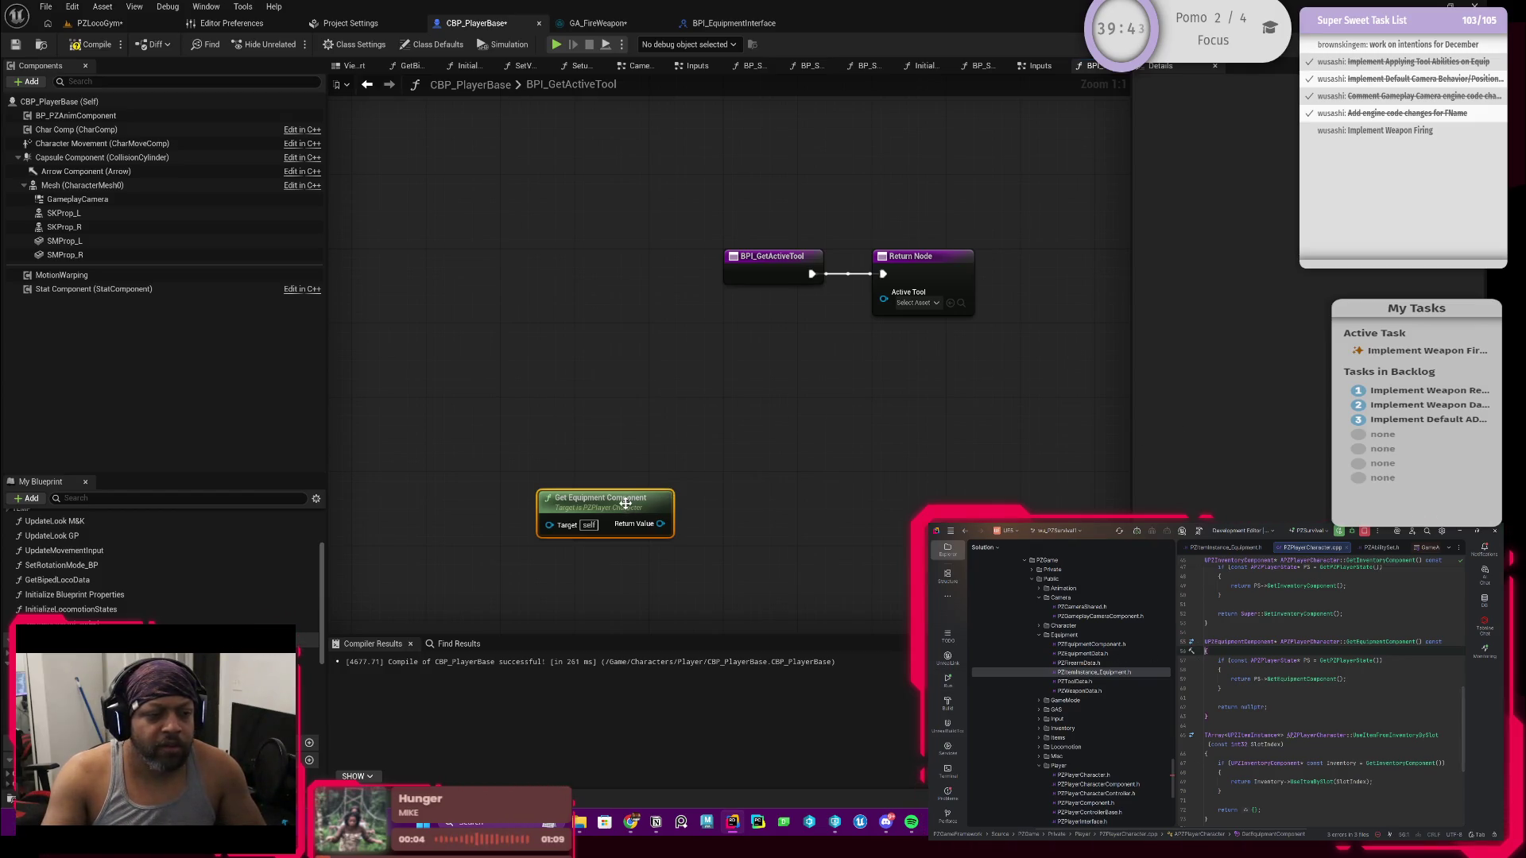
mouse_move(626, 503)
left_mouse_down()
mouse_move(639, 336)
mouse_move(616, 345)
left_mouse_up()
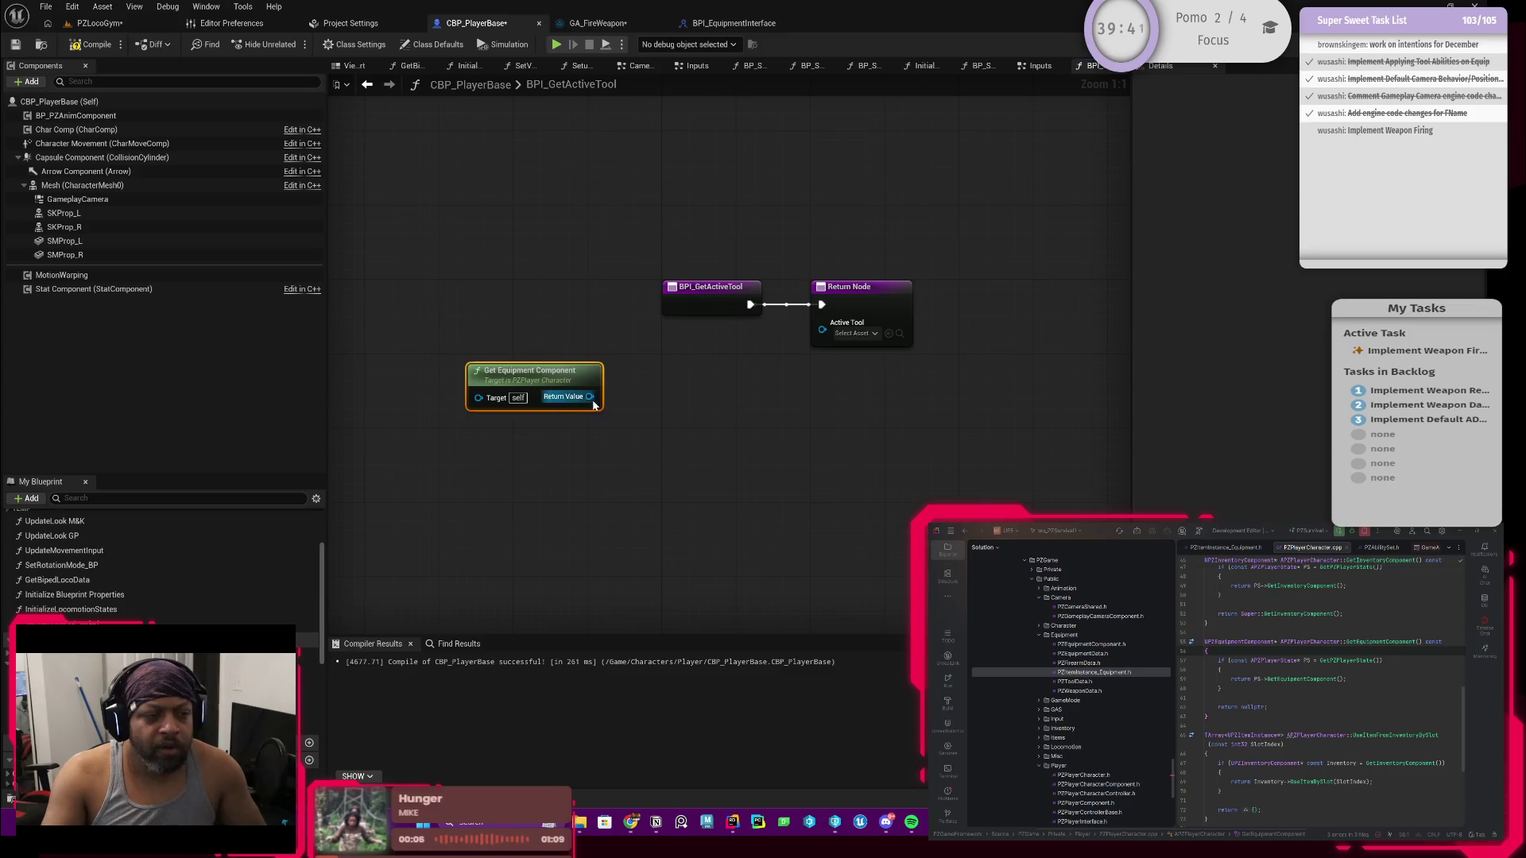
left_click_drag(590, 397, 680, 391)
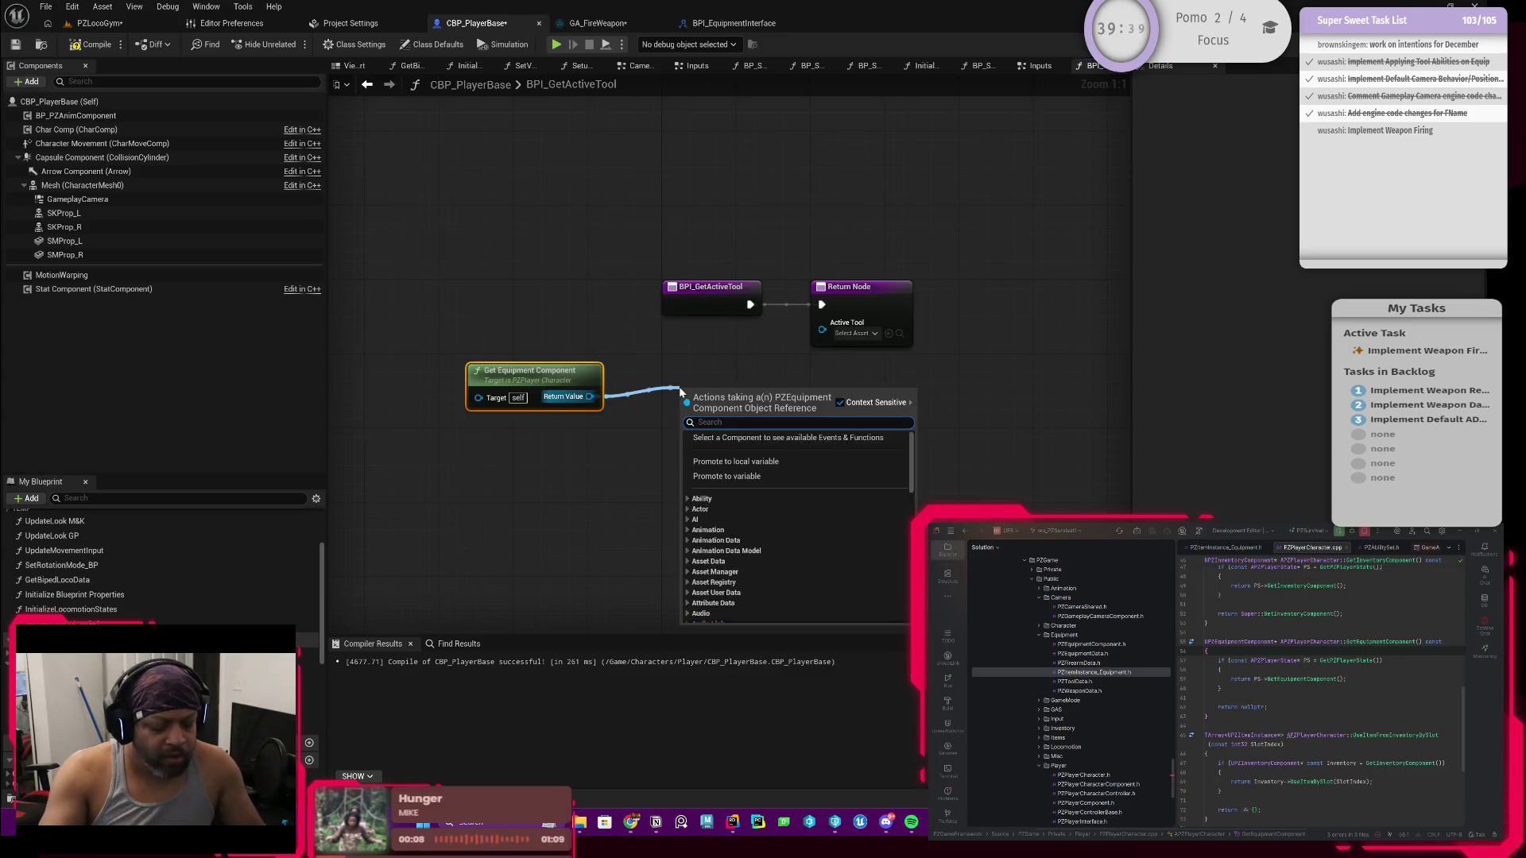
type("get ac")
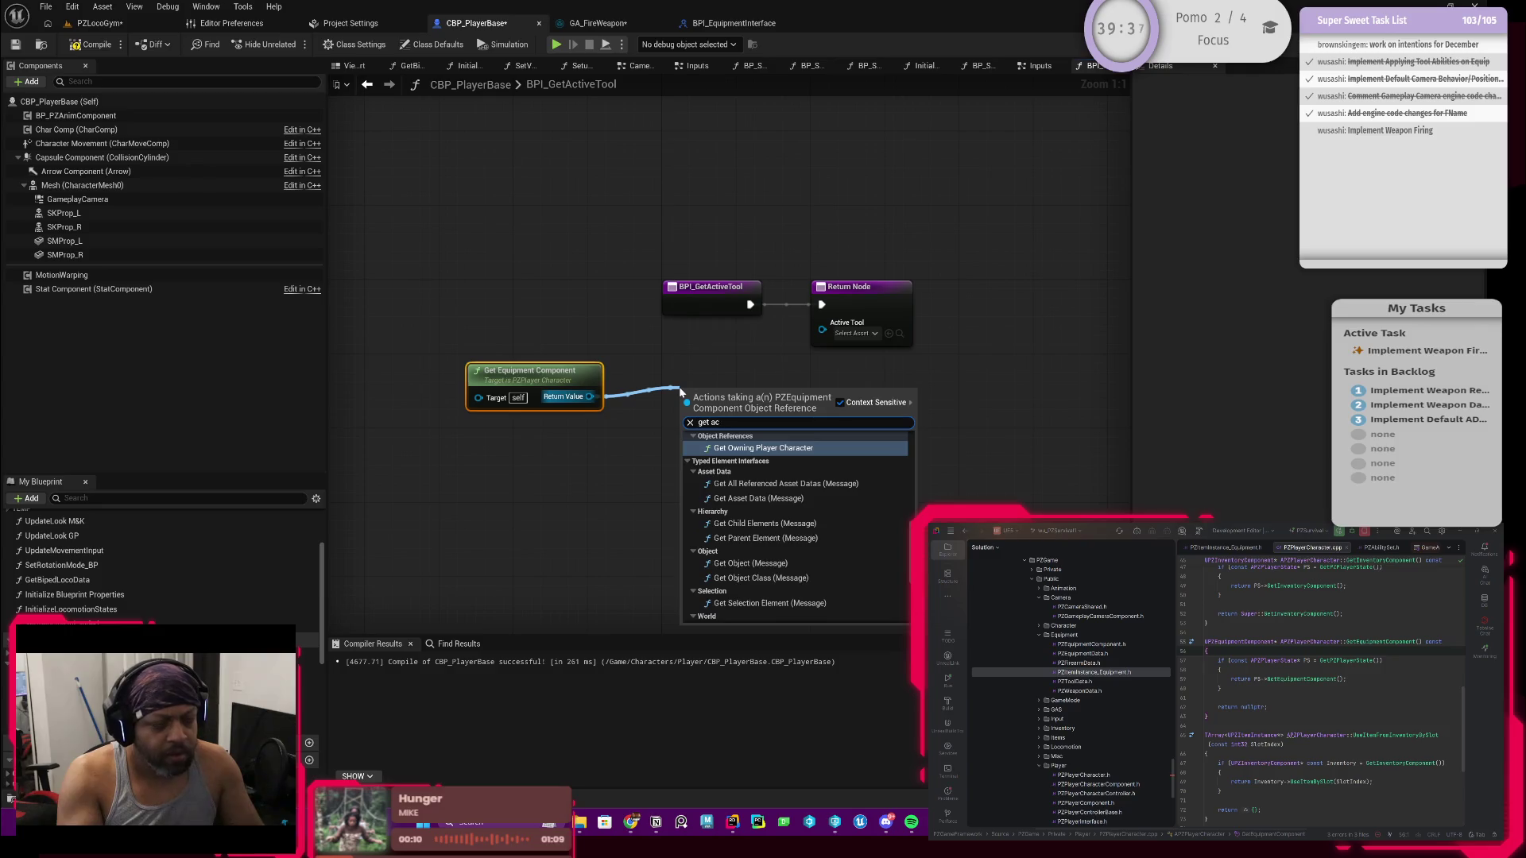
type("tive")
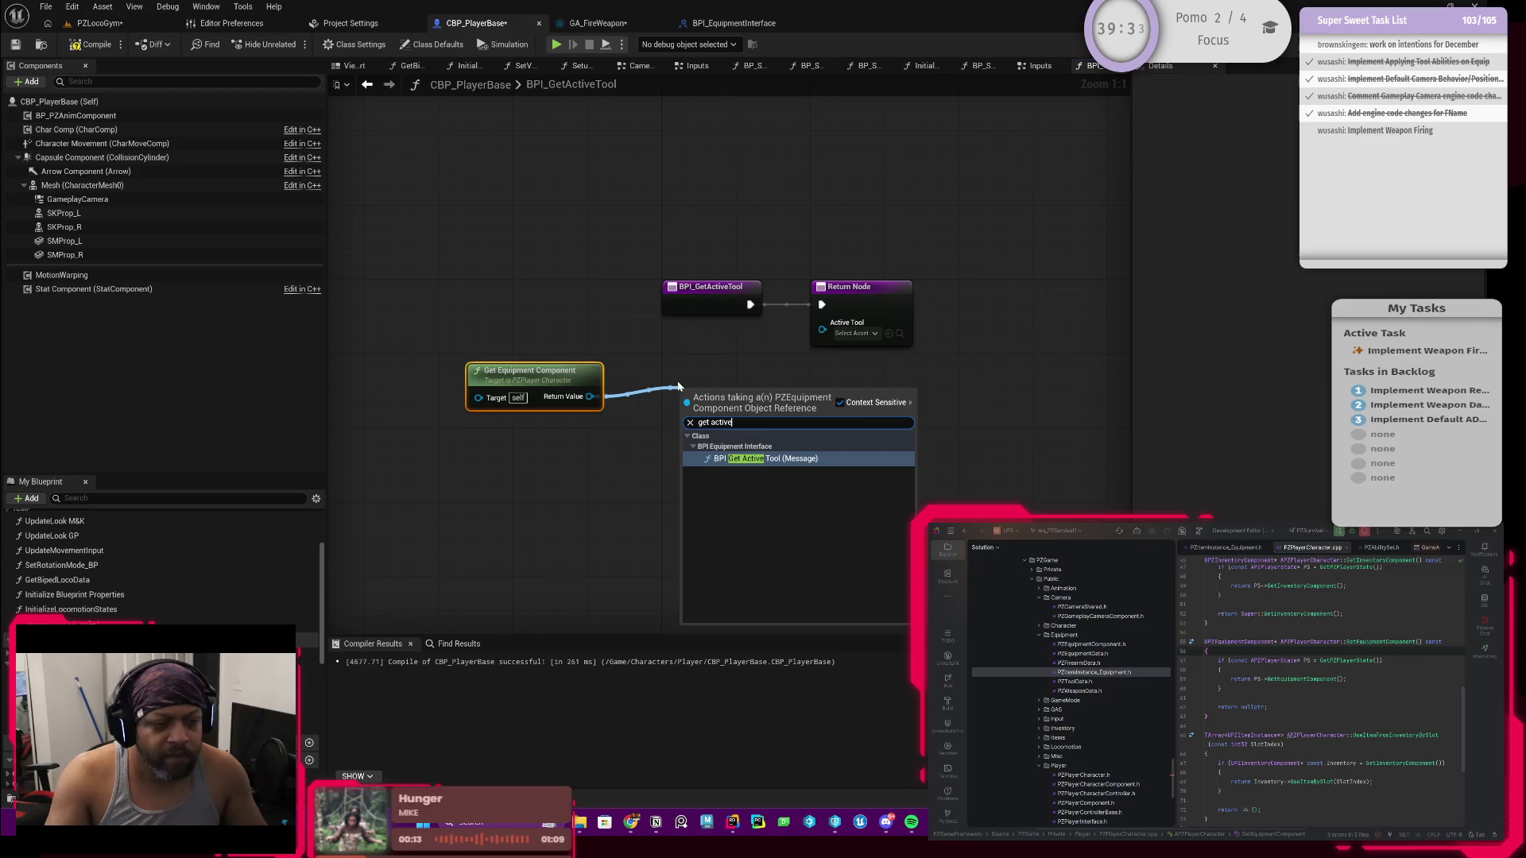
left_click(679, 377)
left_click_drag(579, 384, 700, 384)
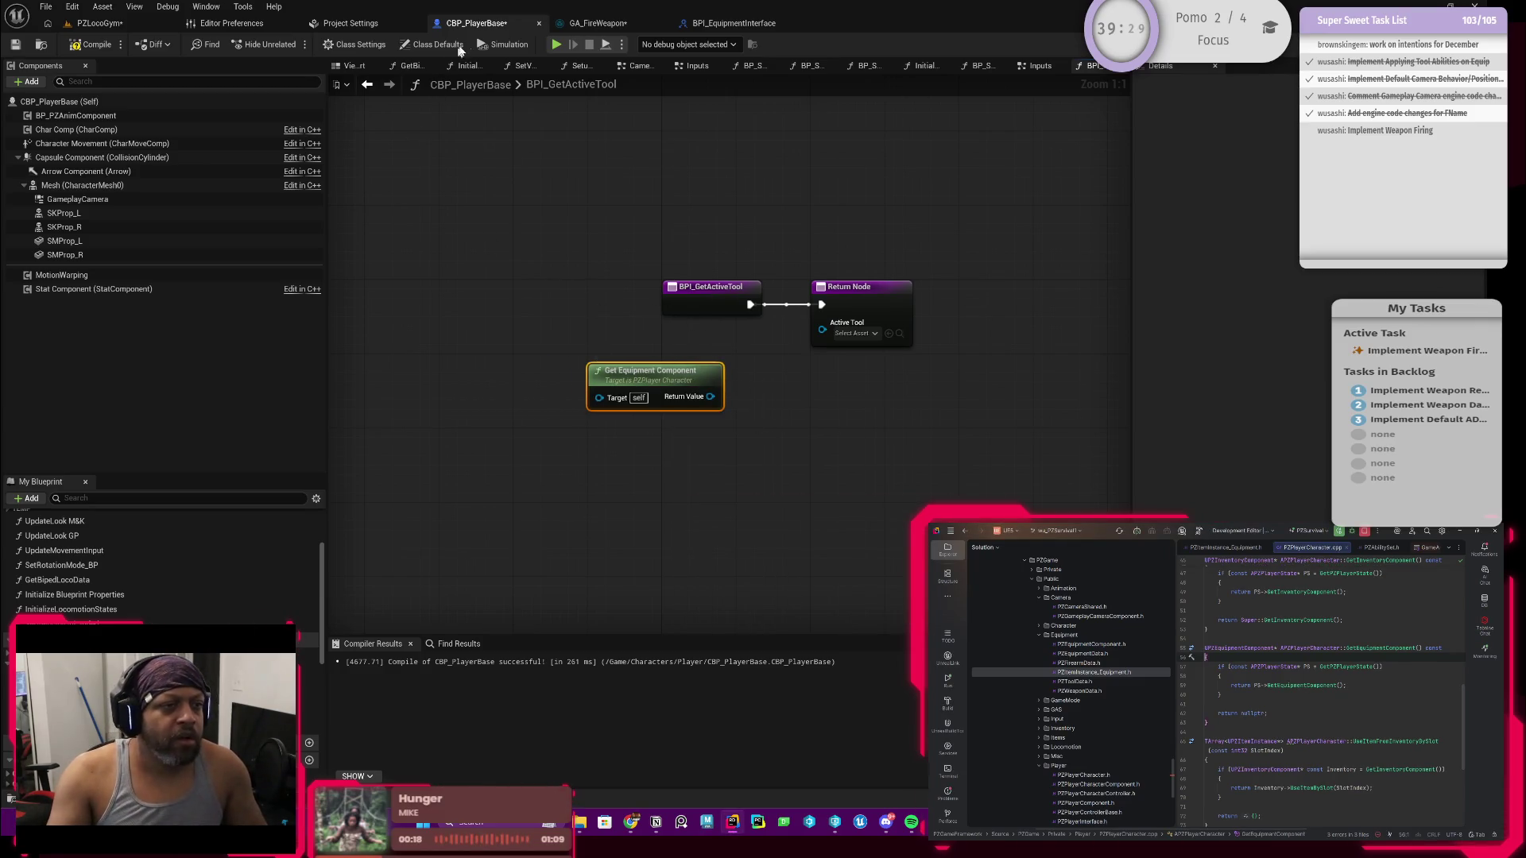
Step: Compile and save CBP_PlayerBase, then open BP_PZPlayerState from the Player folder
left_click(93, 45)
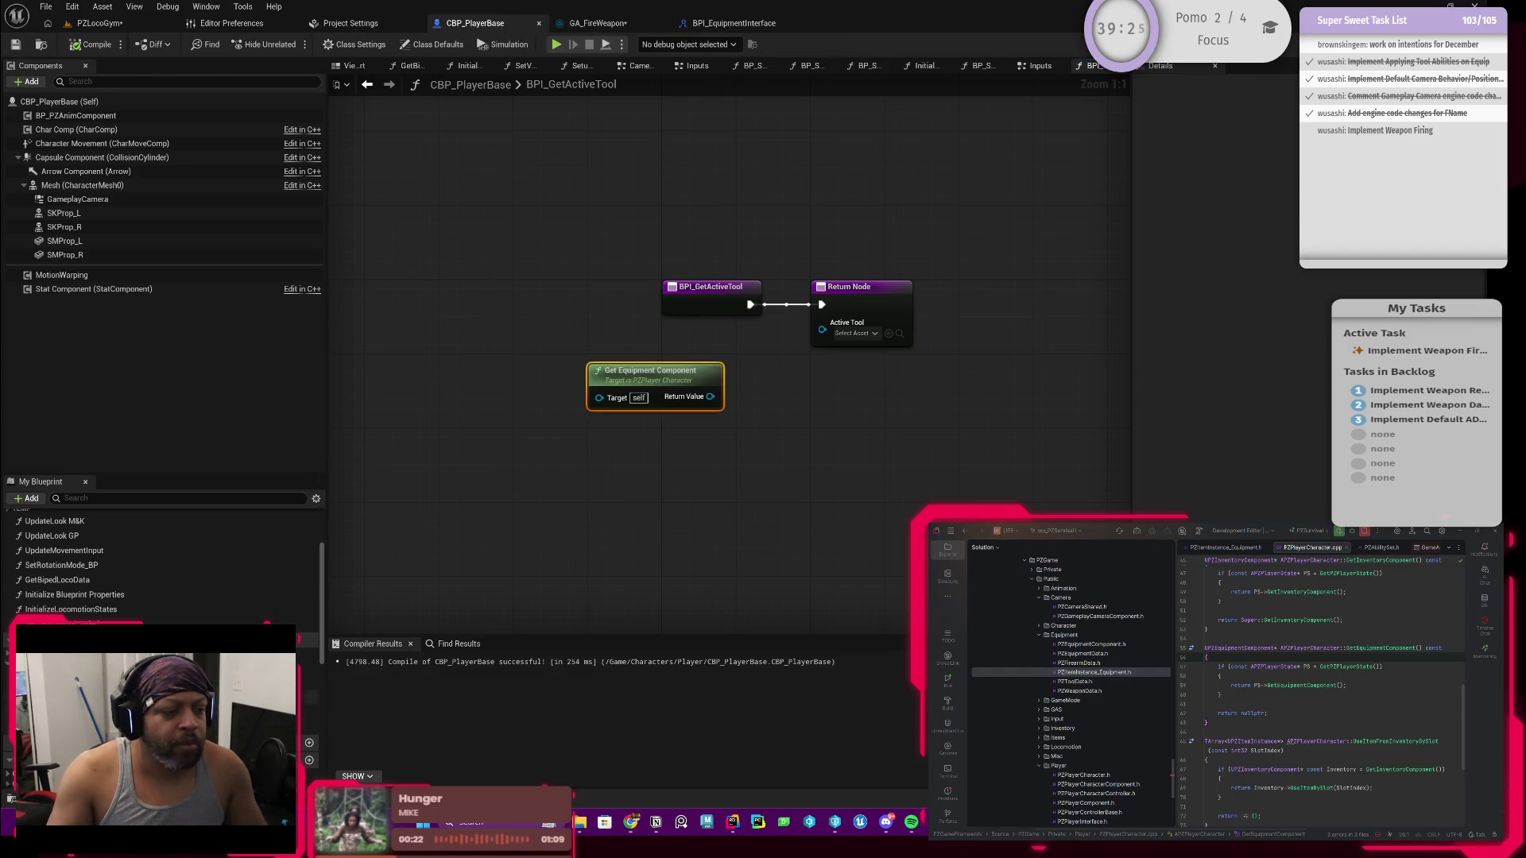
key("ctrl+space")
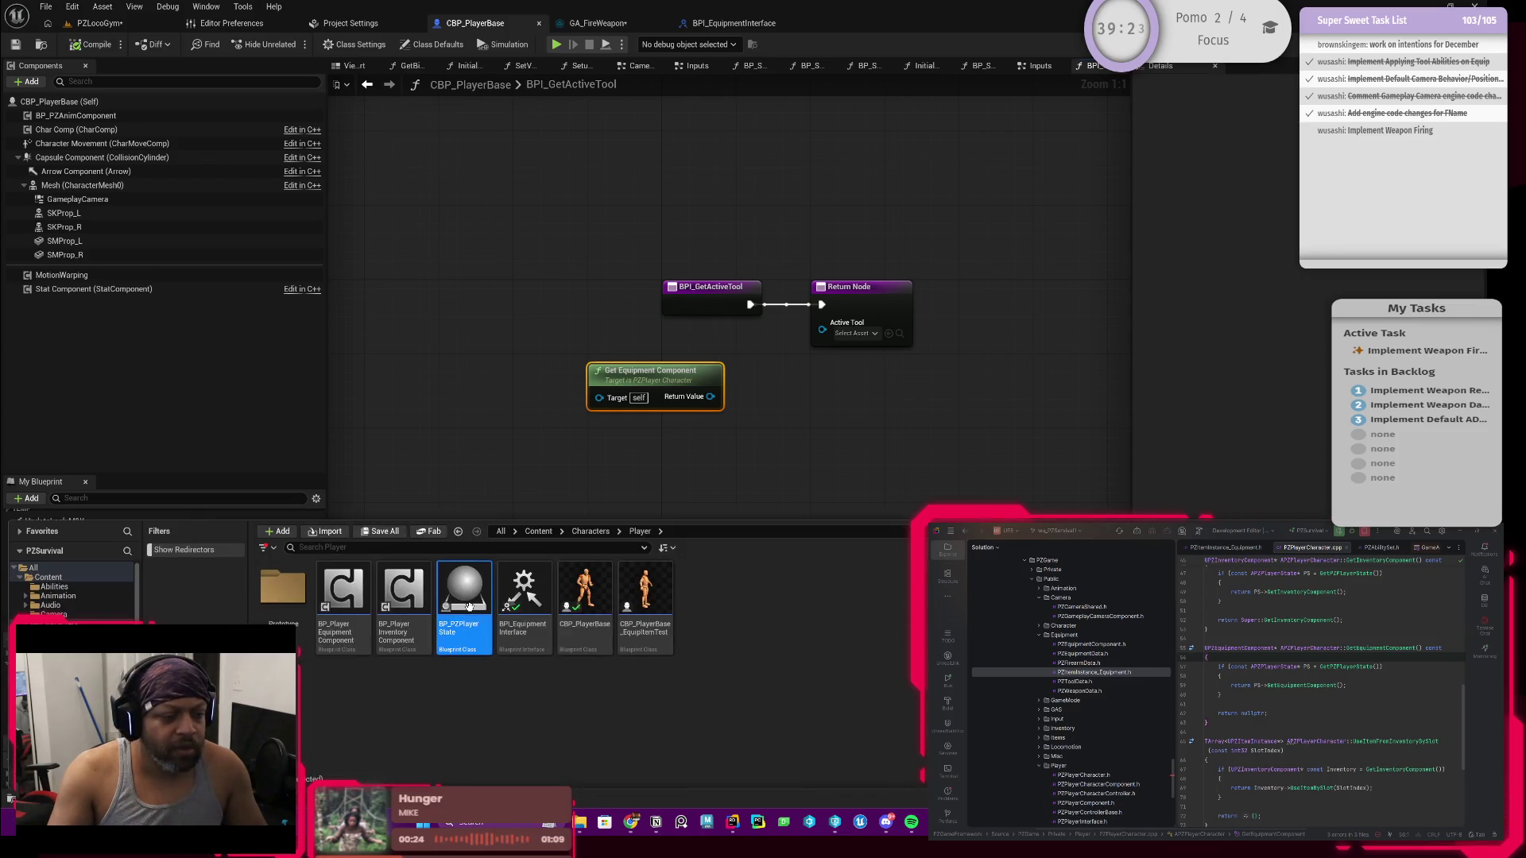
key("Return")
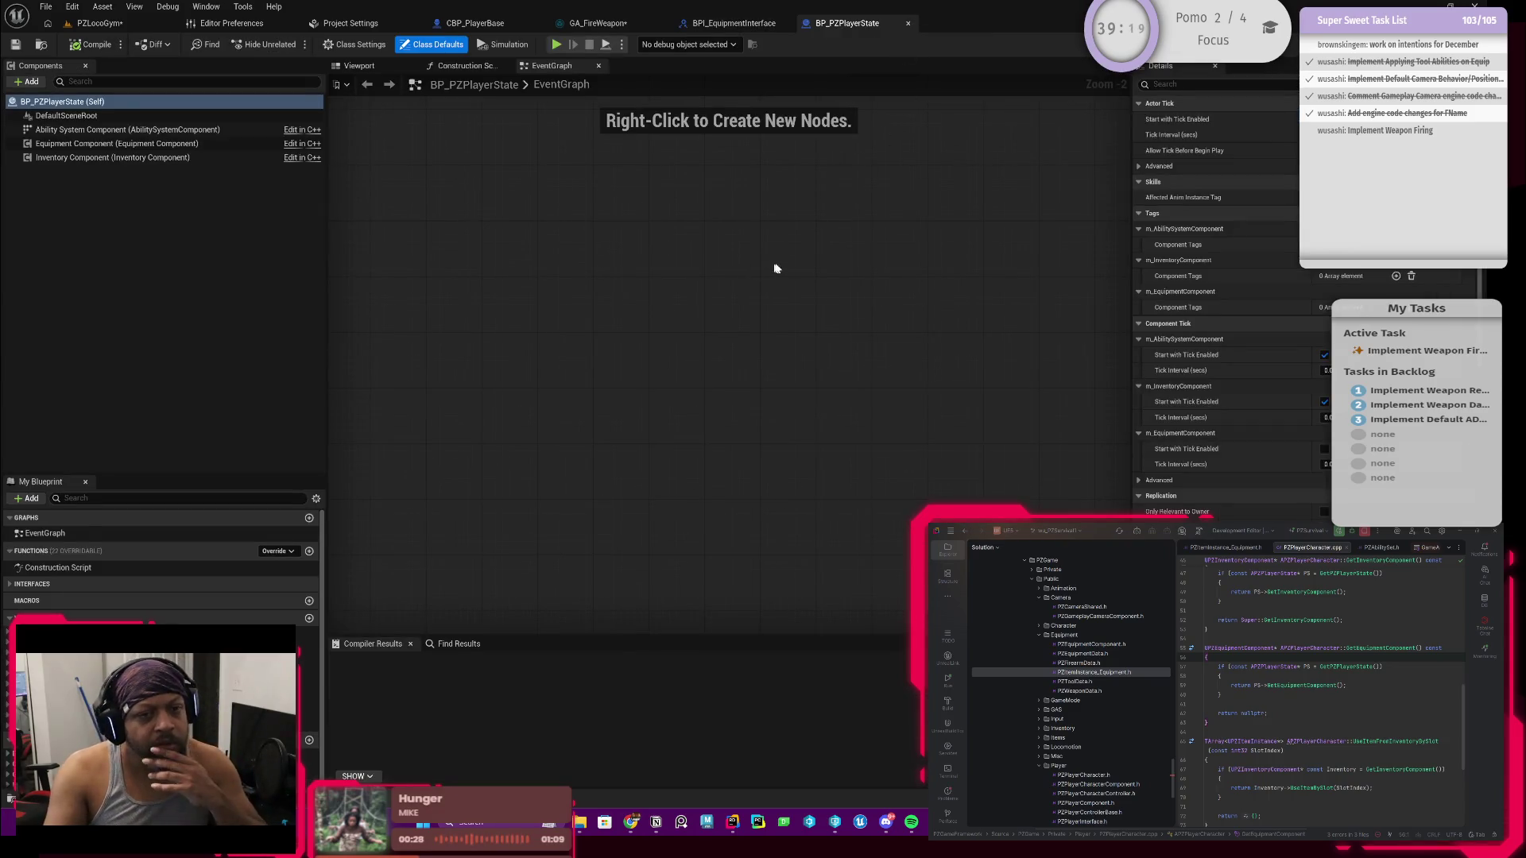
Step: Add a trial function named 'Get' to BP_PZPlayerState, inspect the Equipment Component, then delete it
left_click(775, 264)
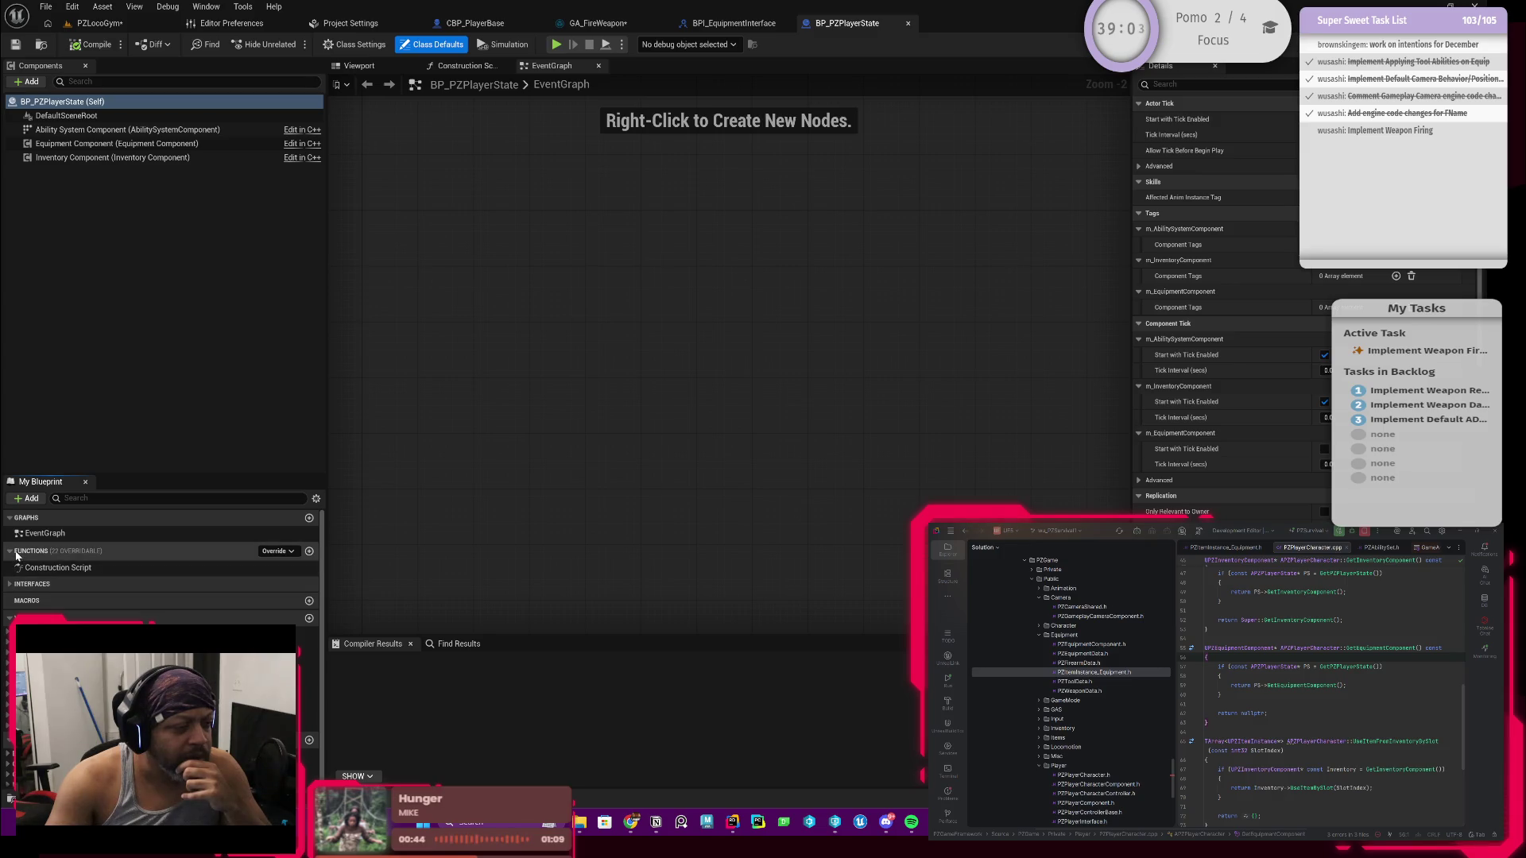
left_click(309, 551)
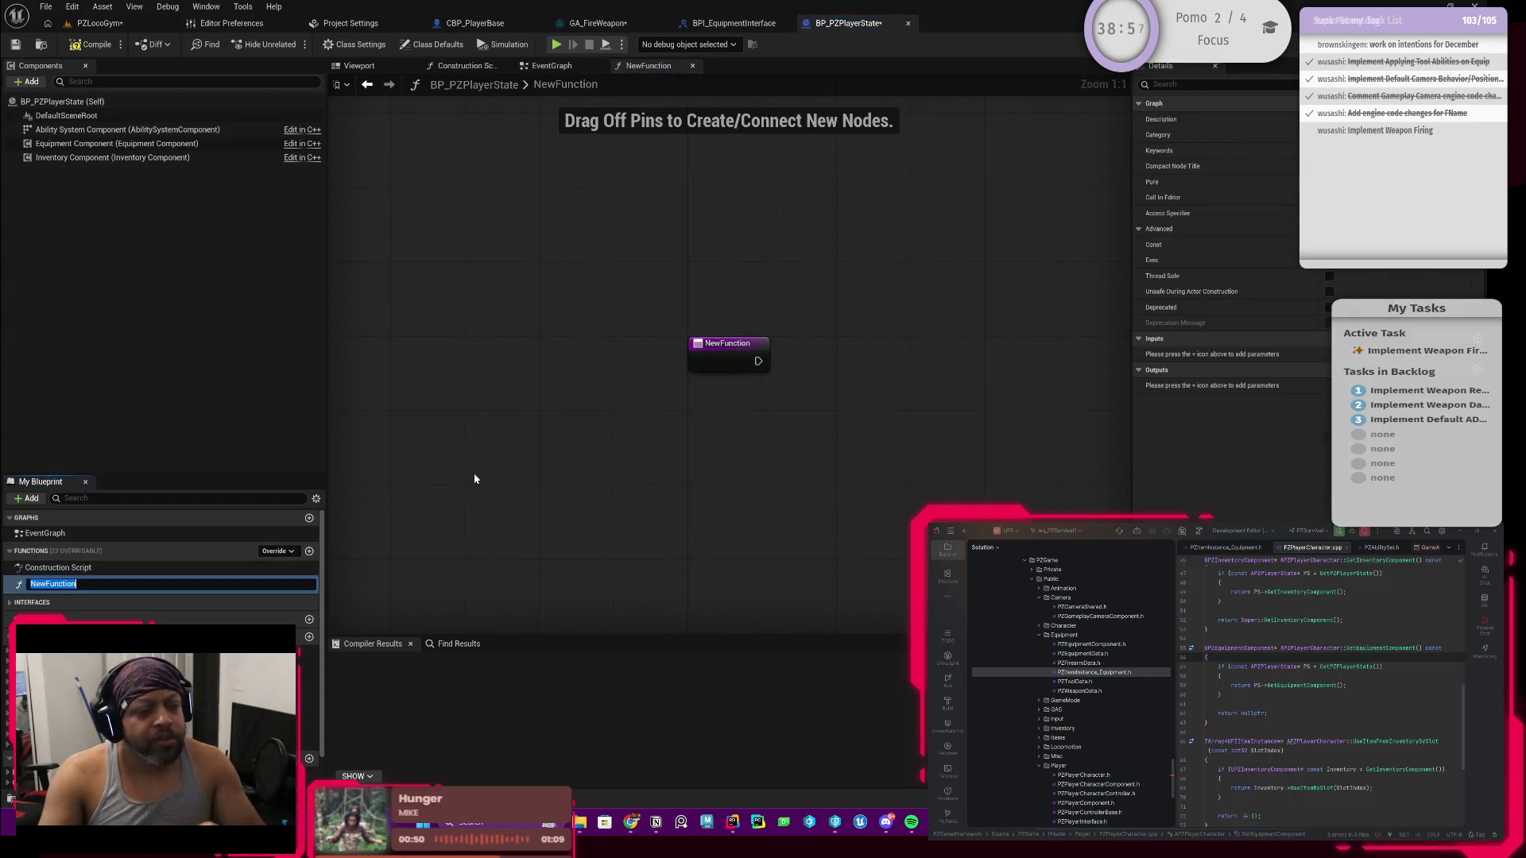
type("Get")
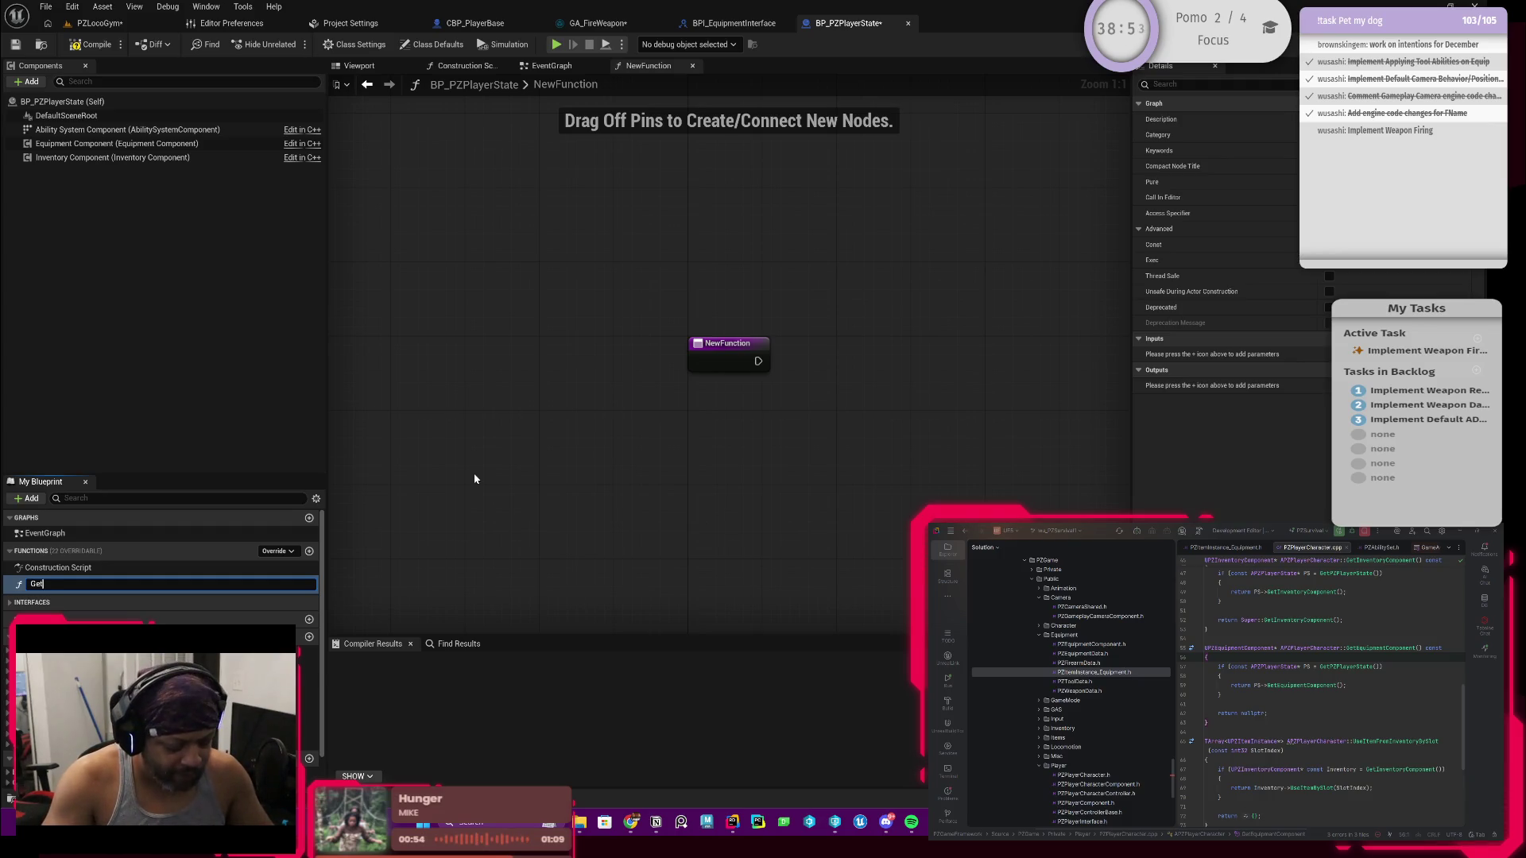
key("Return")
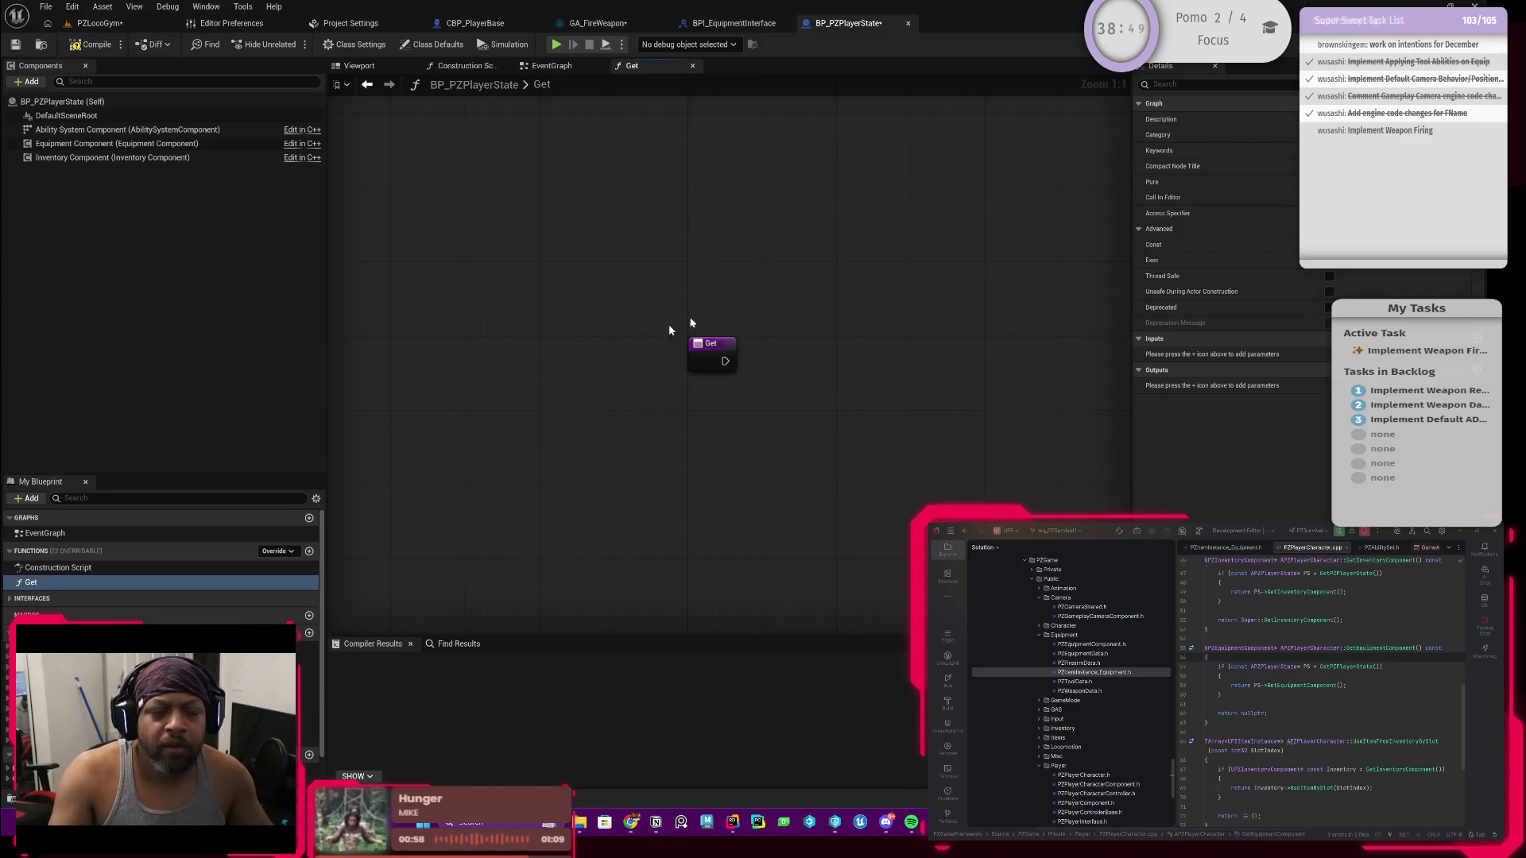
left_click(102, 144)
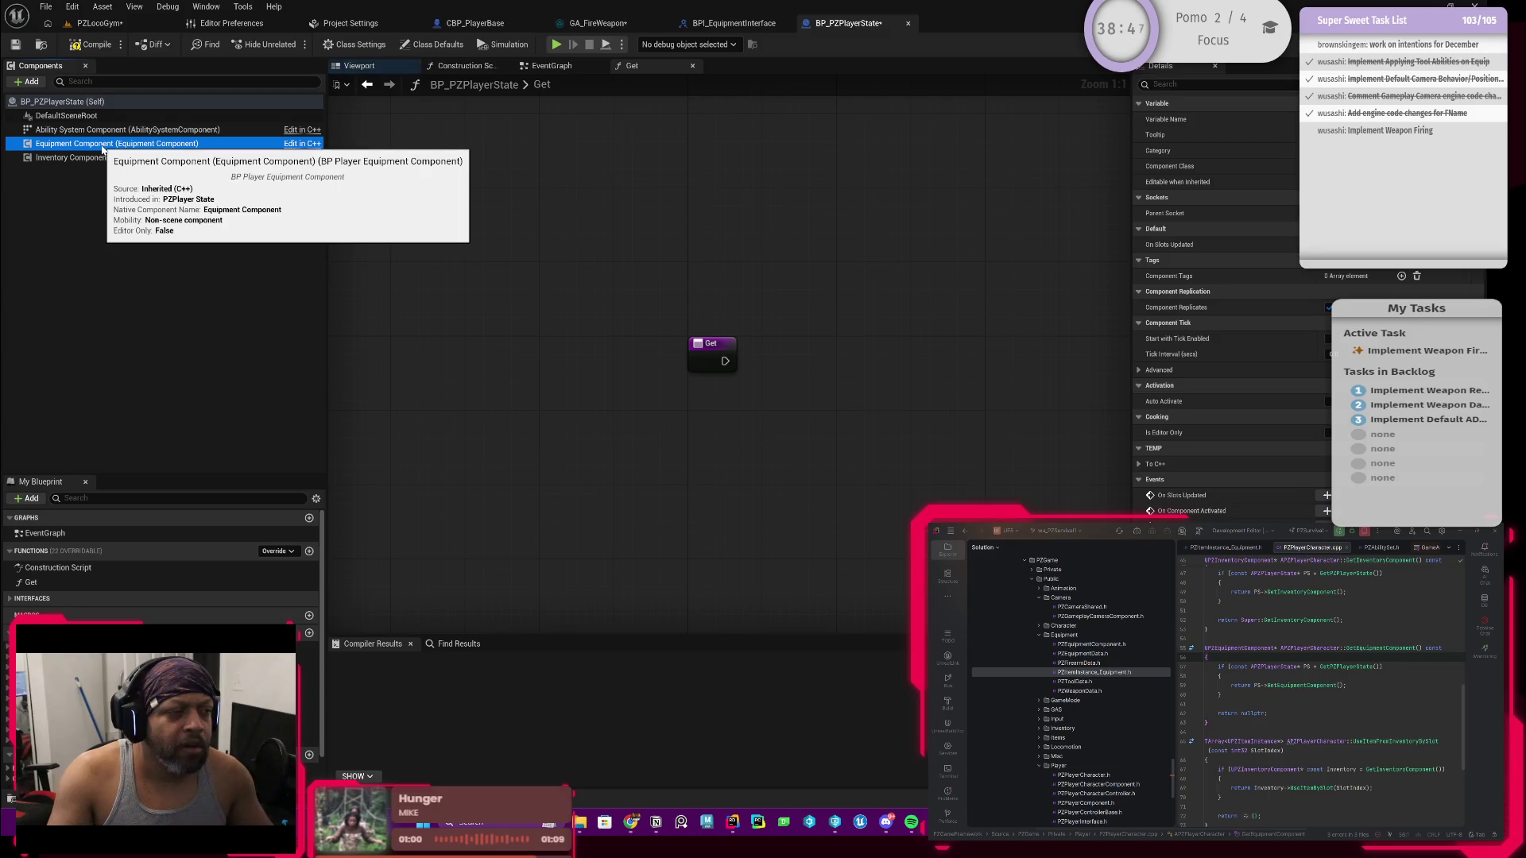
key("ctrl+space")
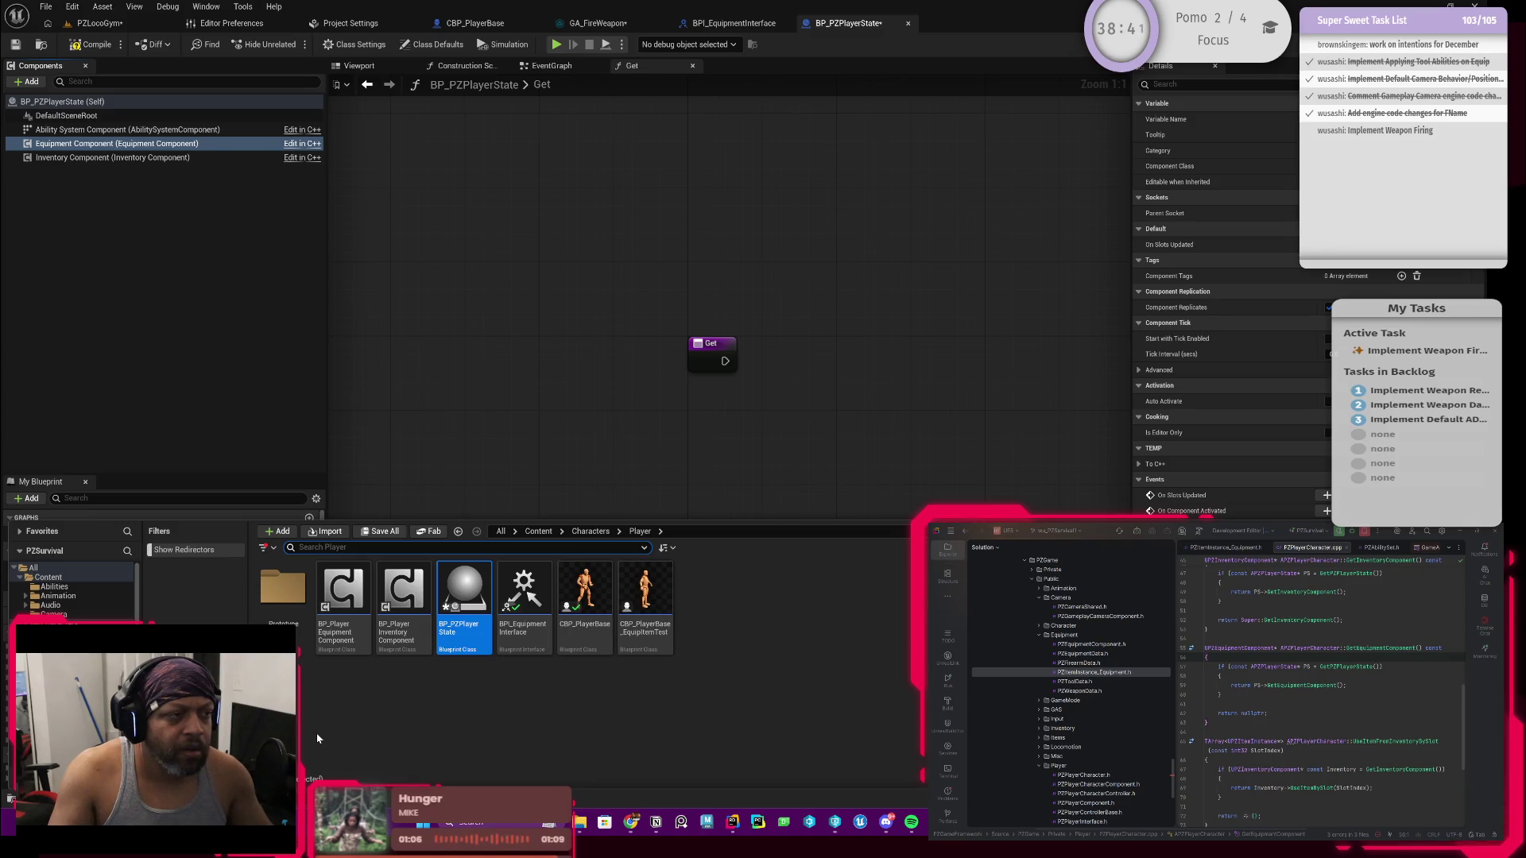
left_click(569, 314)
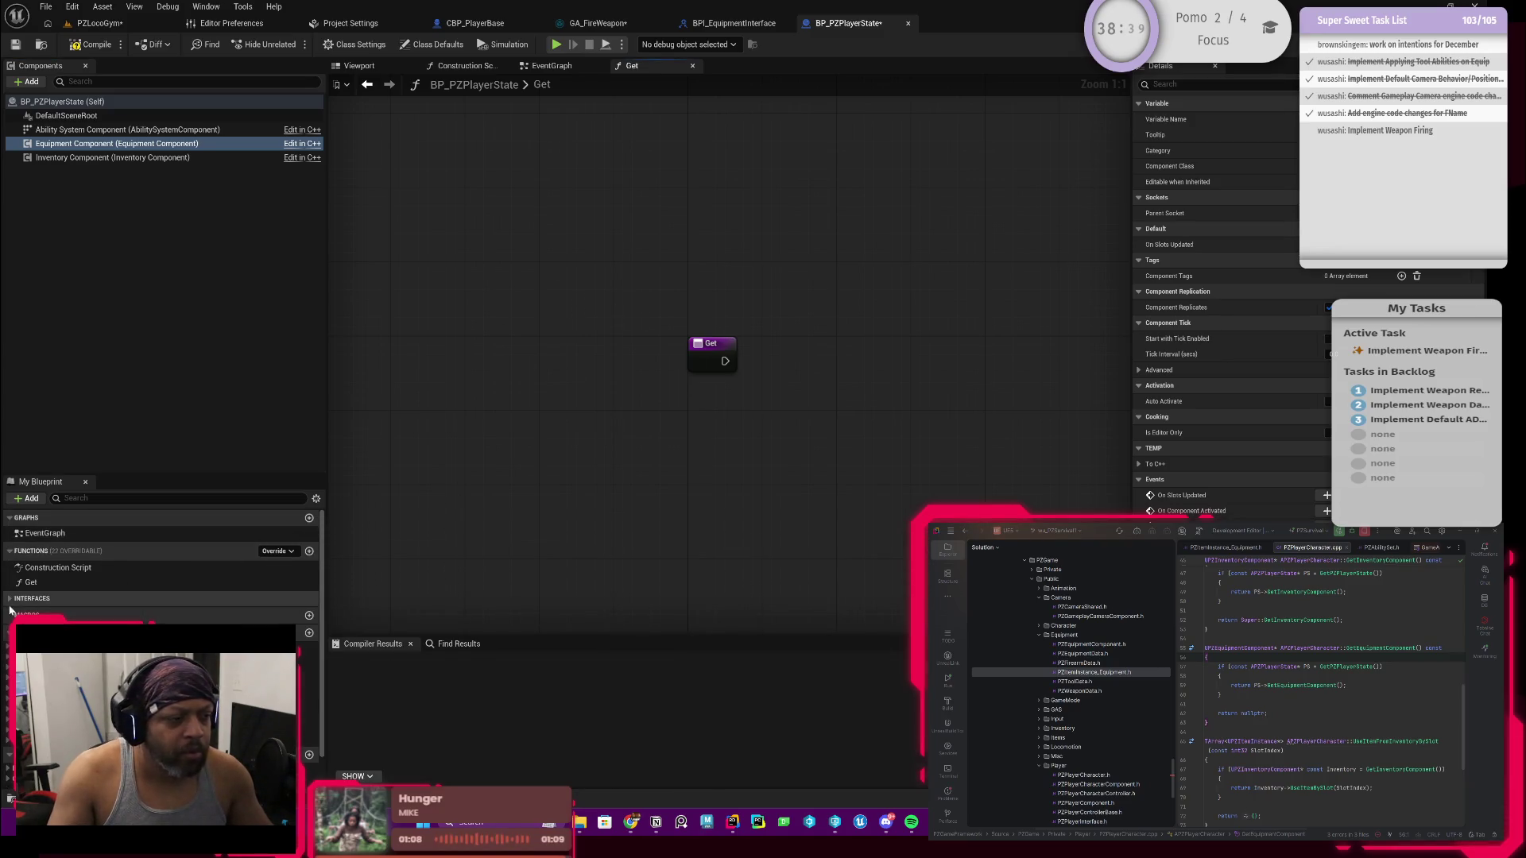
left_click(51, 582)
key("Delete")
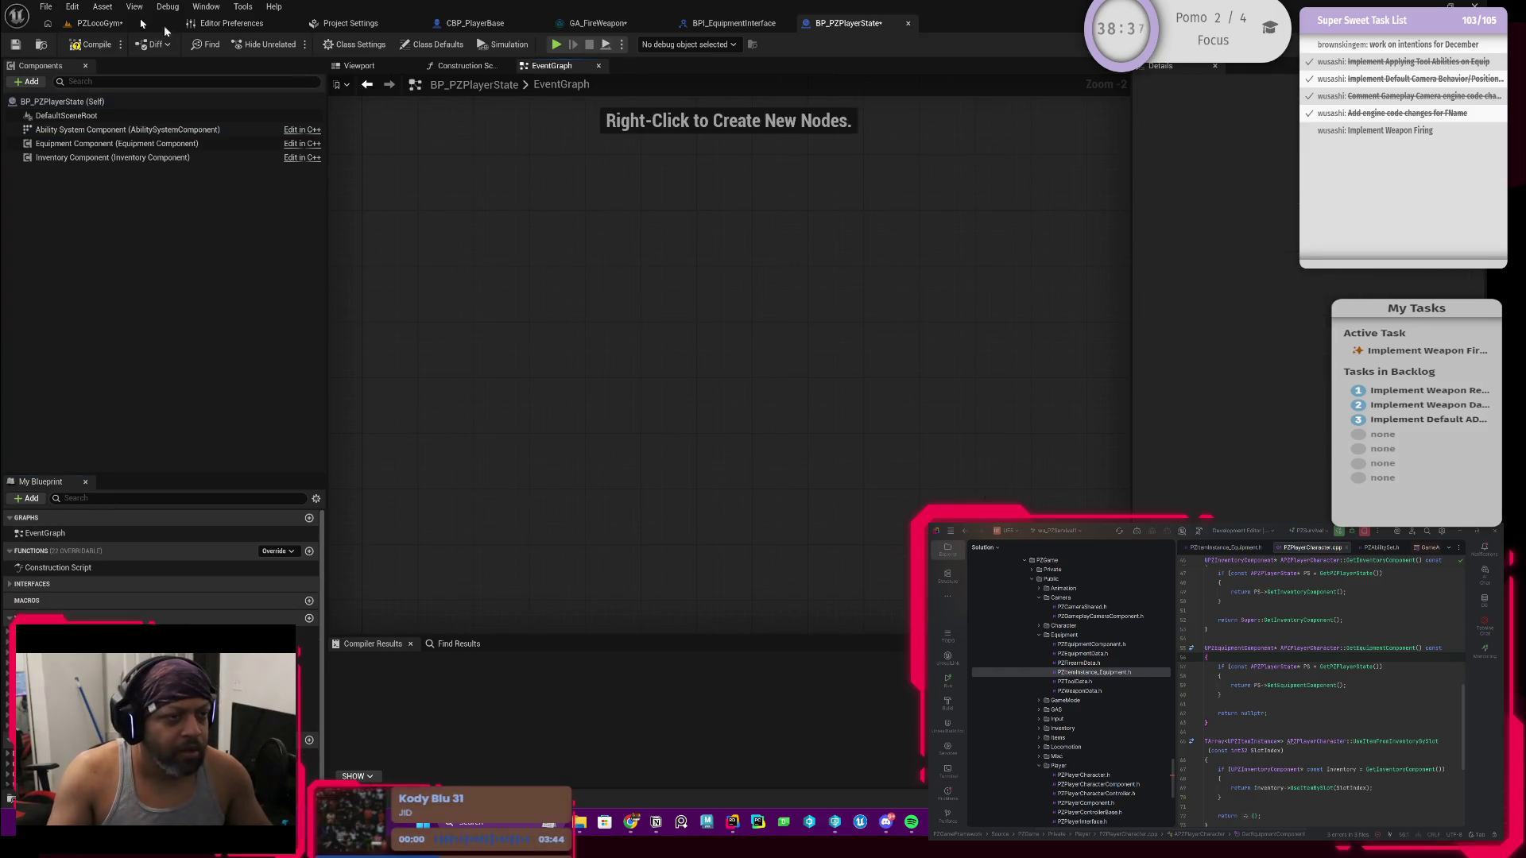
Step: Compile and save BP_PZPlayerState after checking it out, then select BP_PlayerEquipmentComponent in the content browser
left_click(80, 44)
left_click(16, 43)
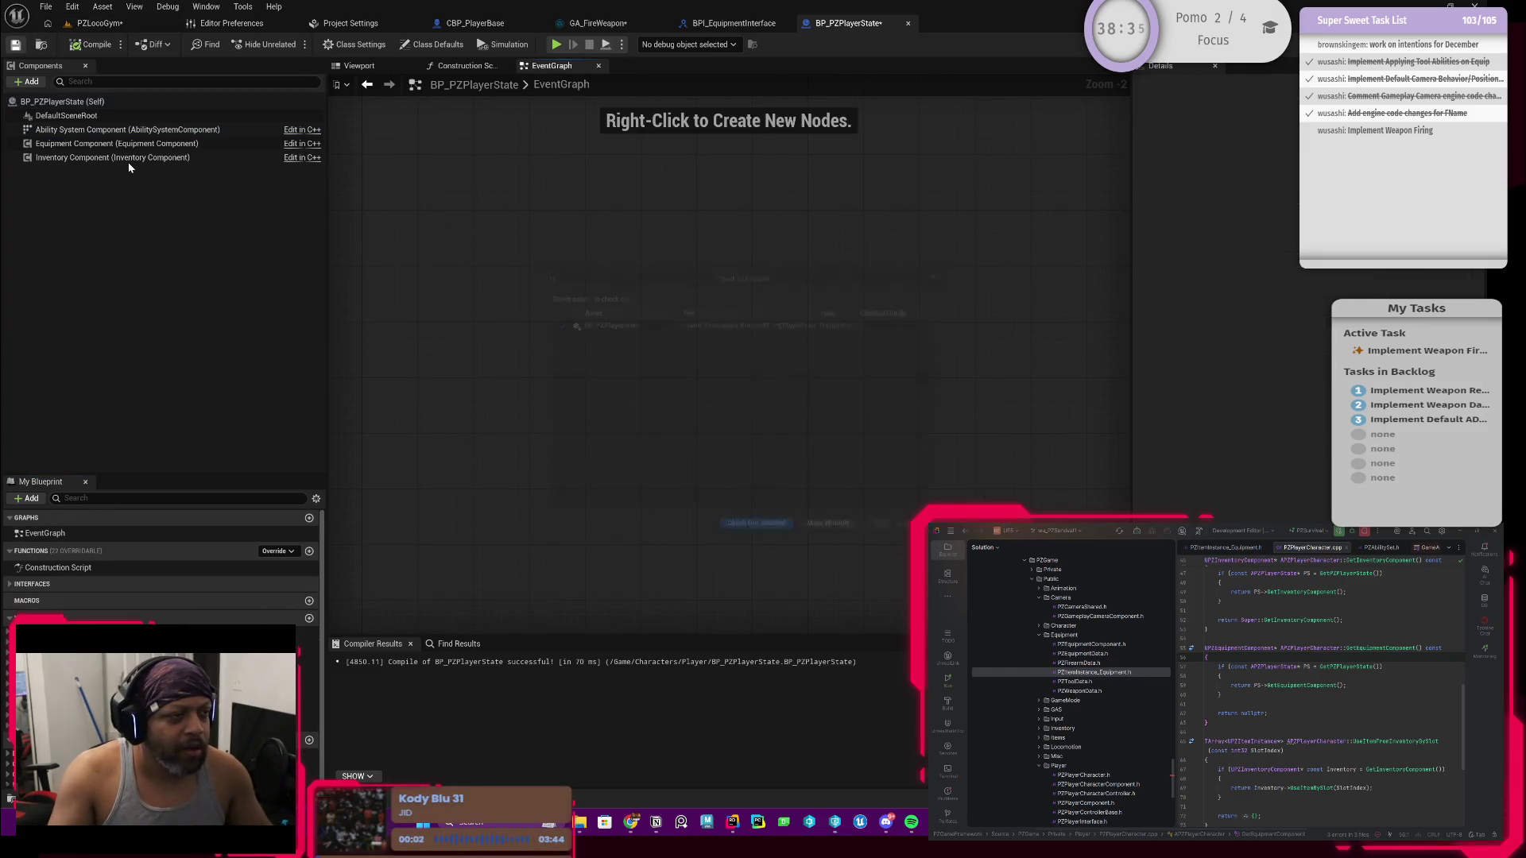
left_click(758, 541)
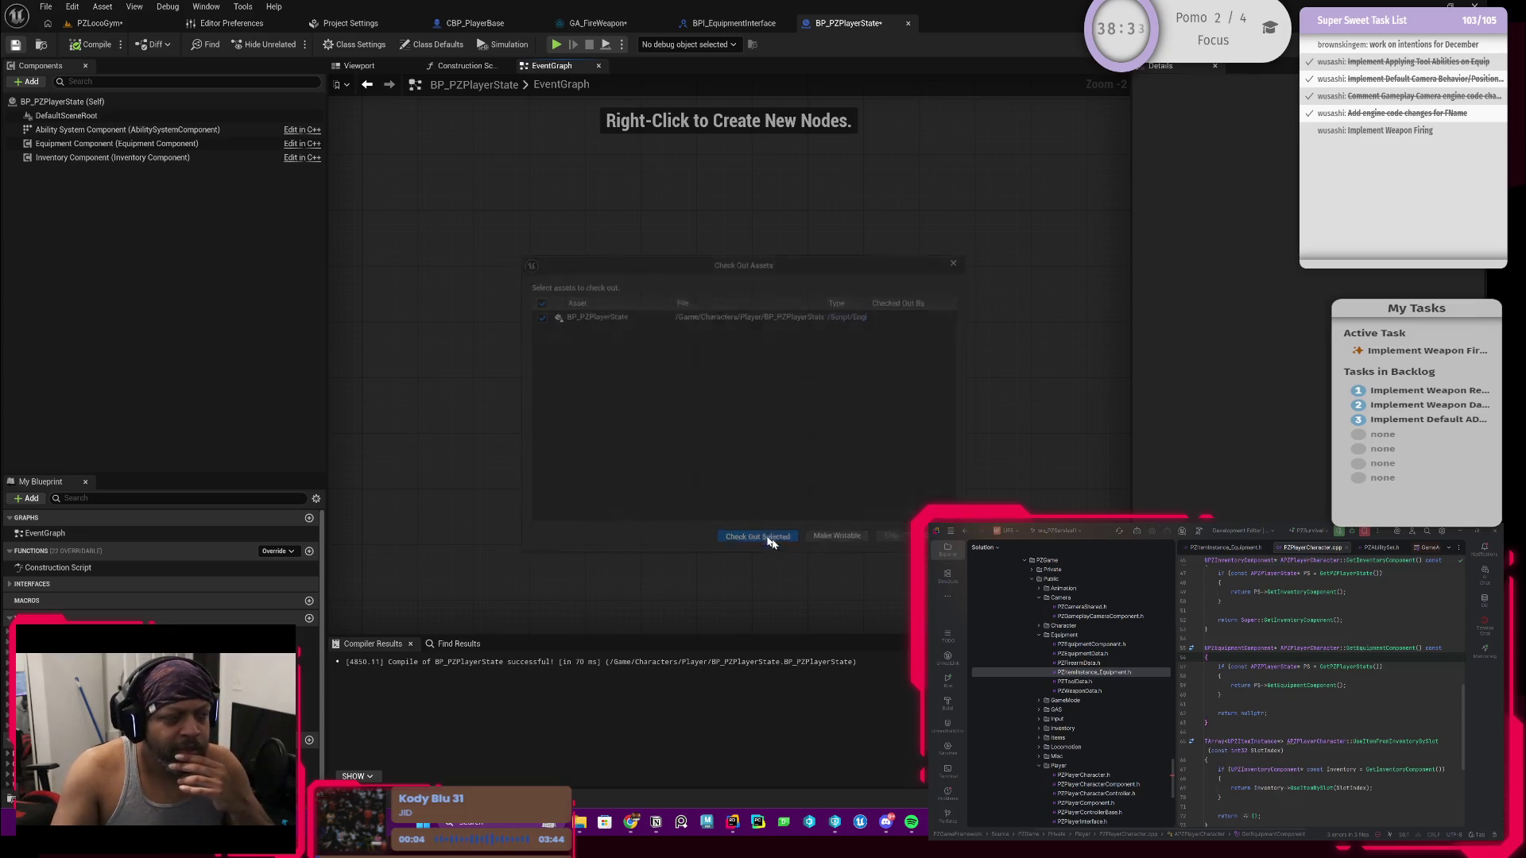
left_click(102, 144)
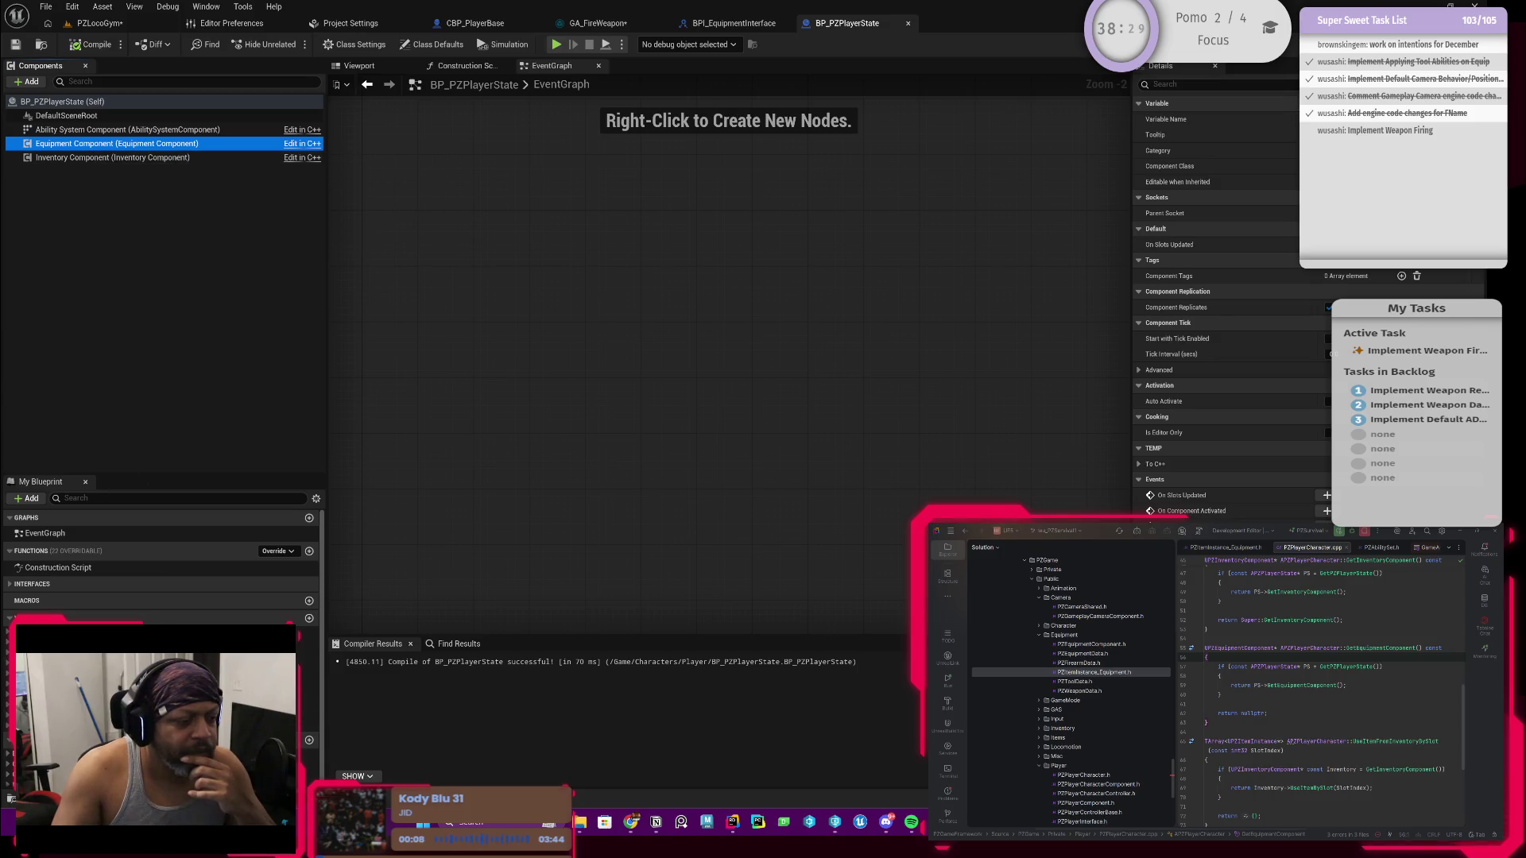
key("ctrl+space")
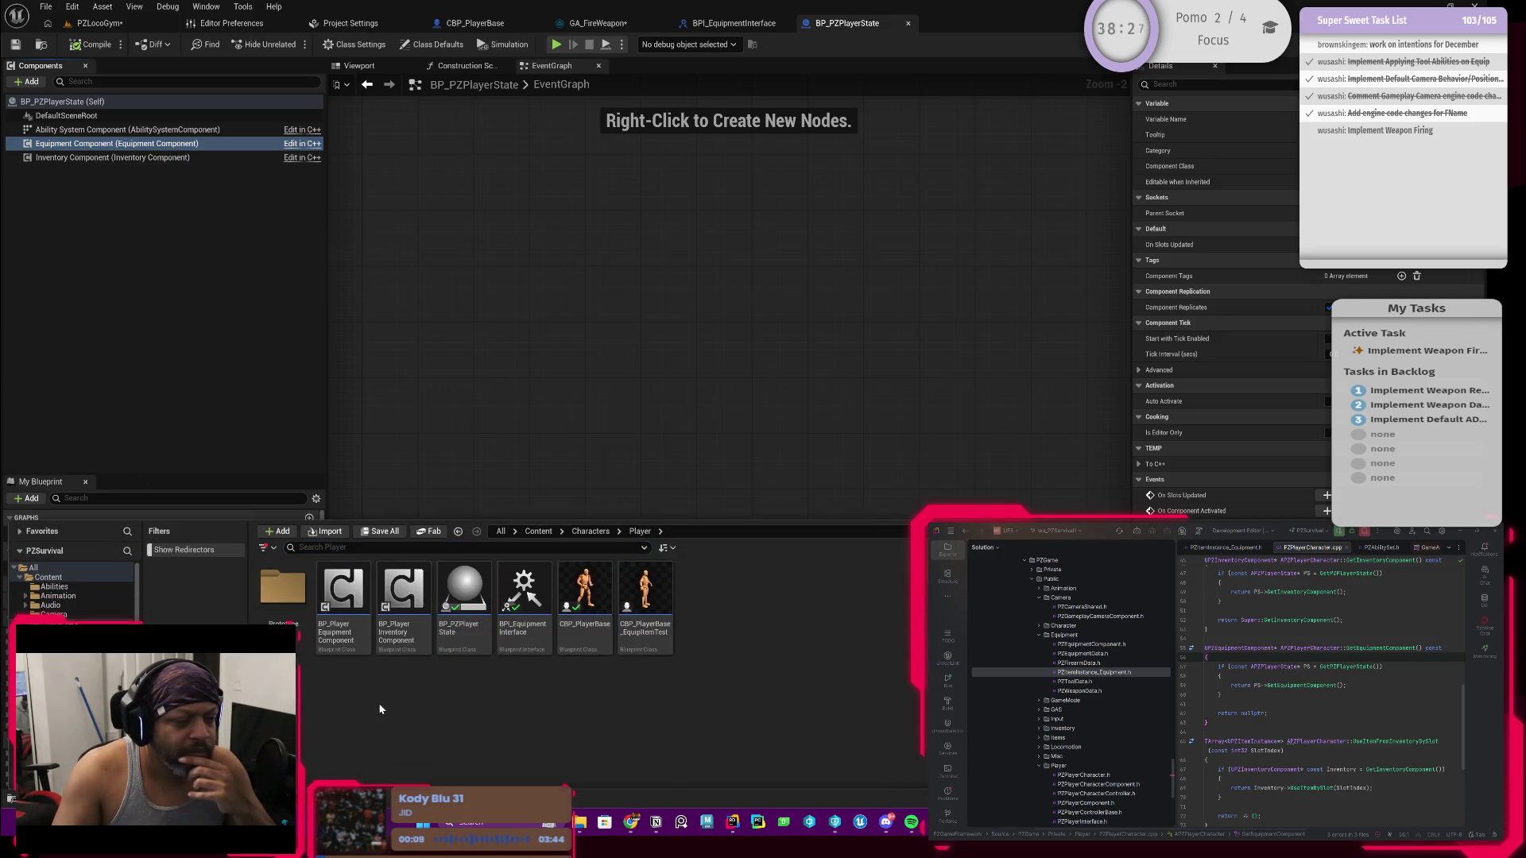
left_click(353, 613)
Step: Open BP_PlayerEquipmentComponent's UnequipItemByIndex graph and search 'get tool' without adding a node
double_click(352, 613)
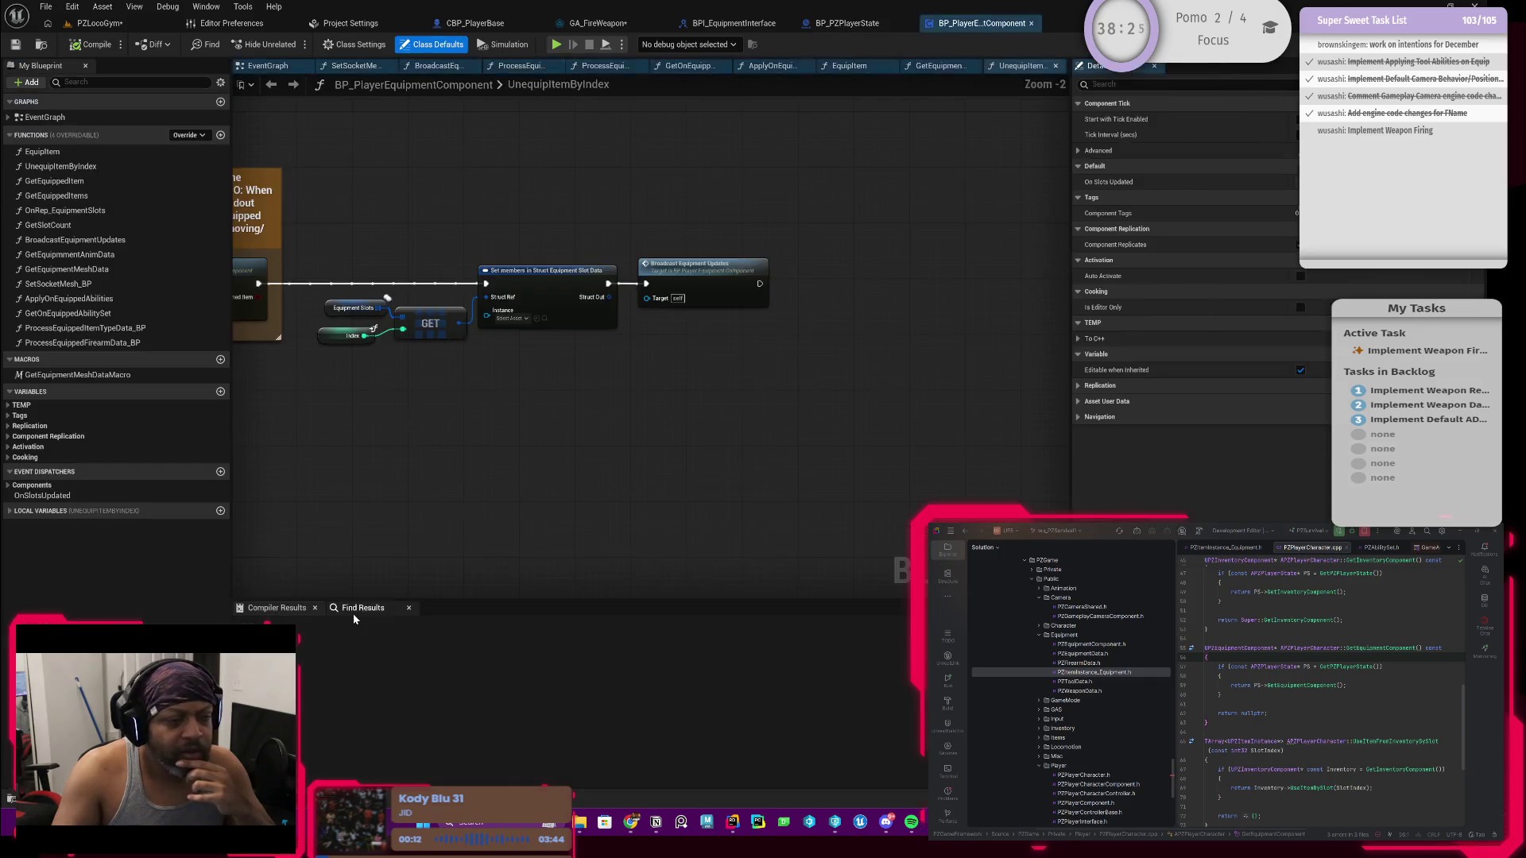
left_click_drag(384, 441, 561, 459)
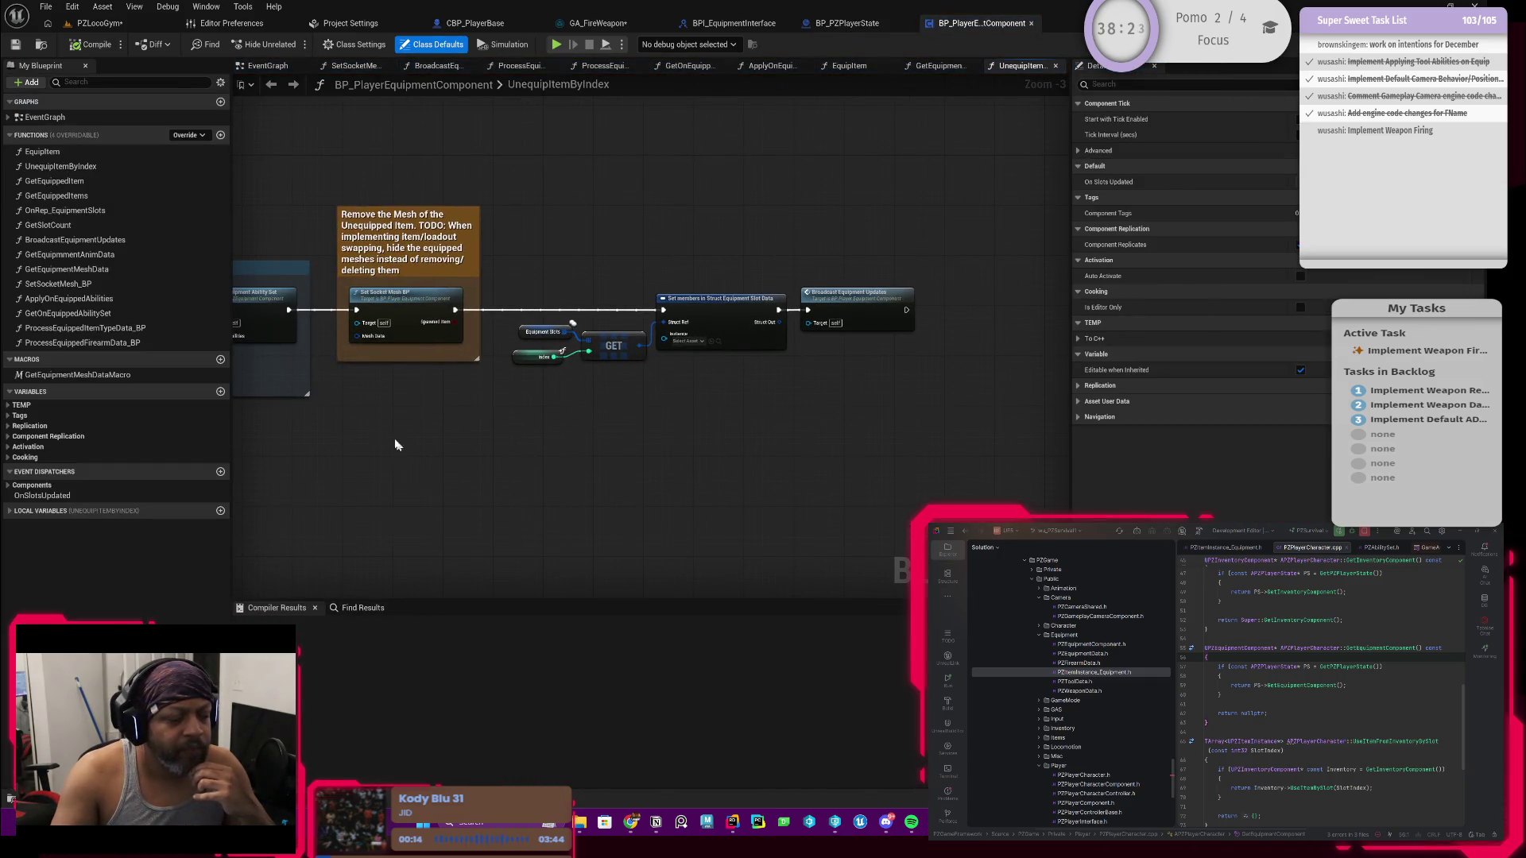
left_click_drag(395, 445, 535, 439)
right_click(465, 478)
type("get")
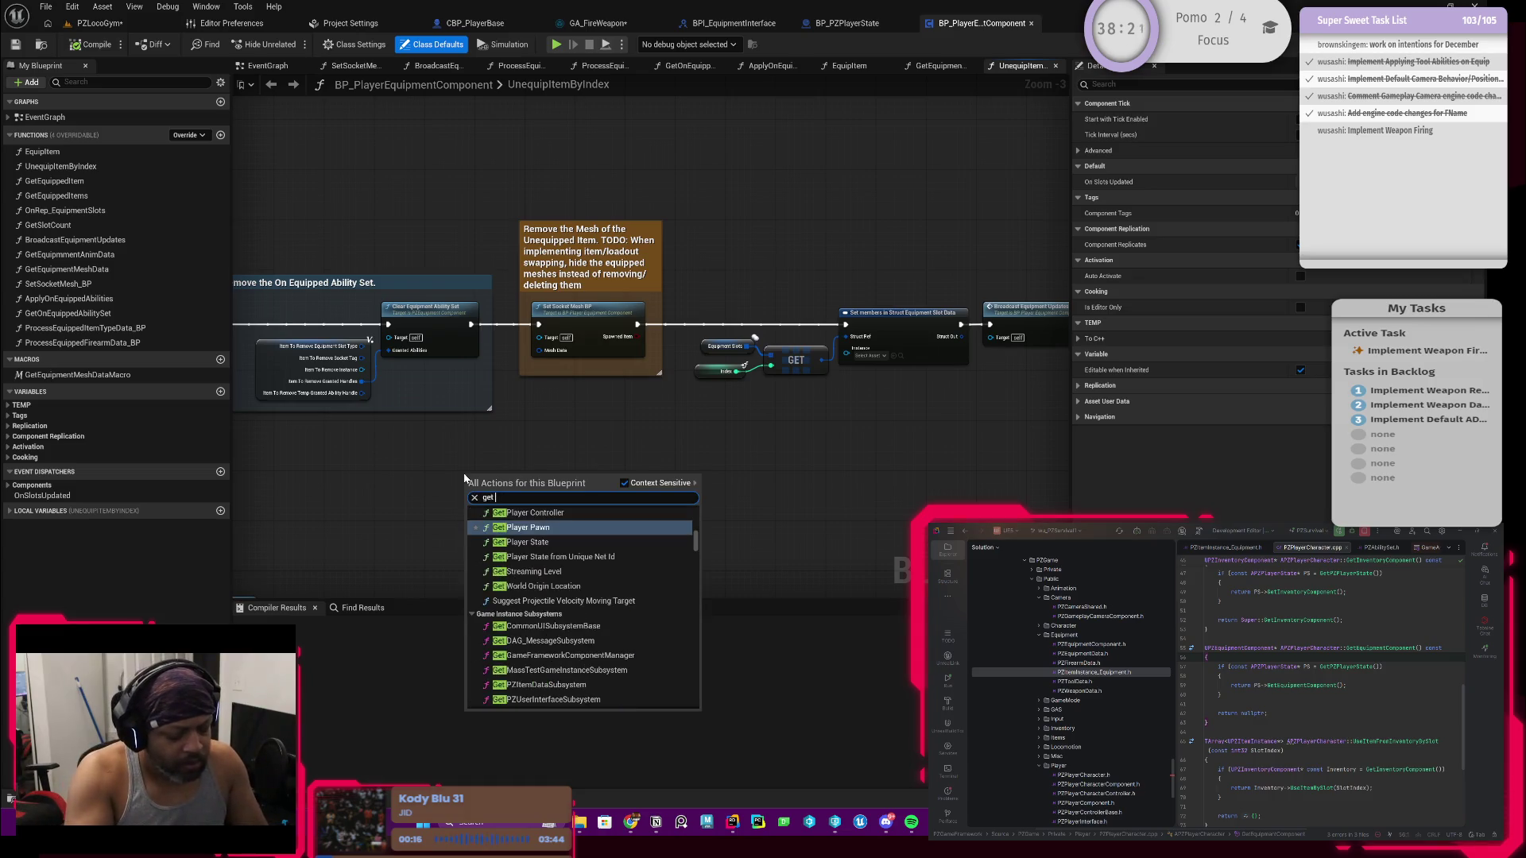
type(" tool")
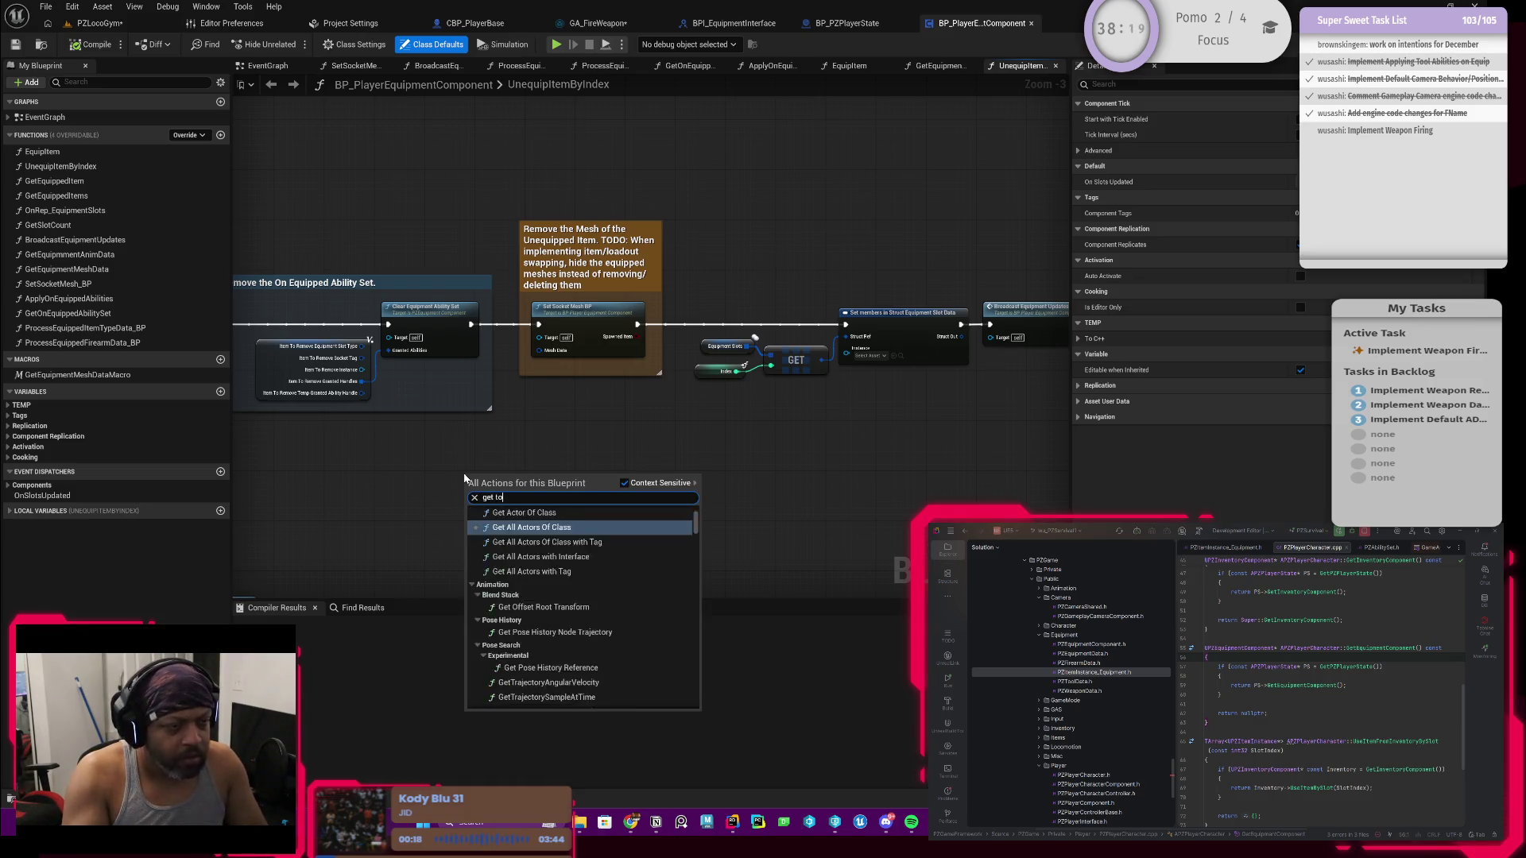
scroll(542, 571, "up", 3)
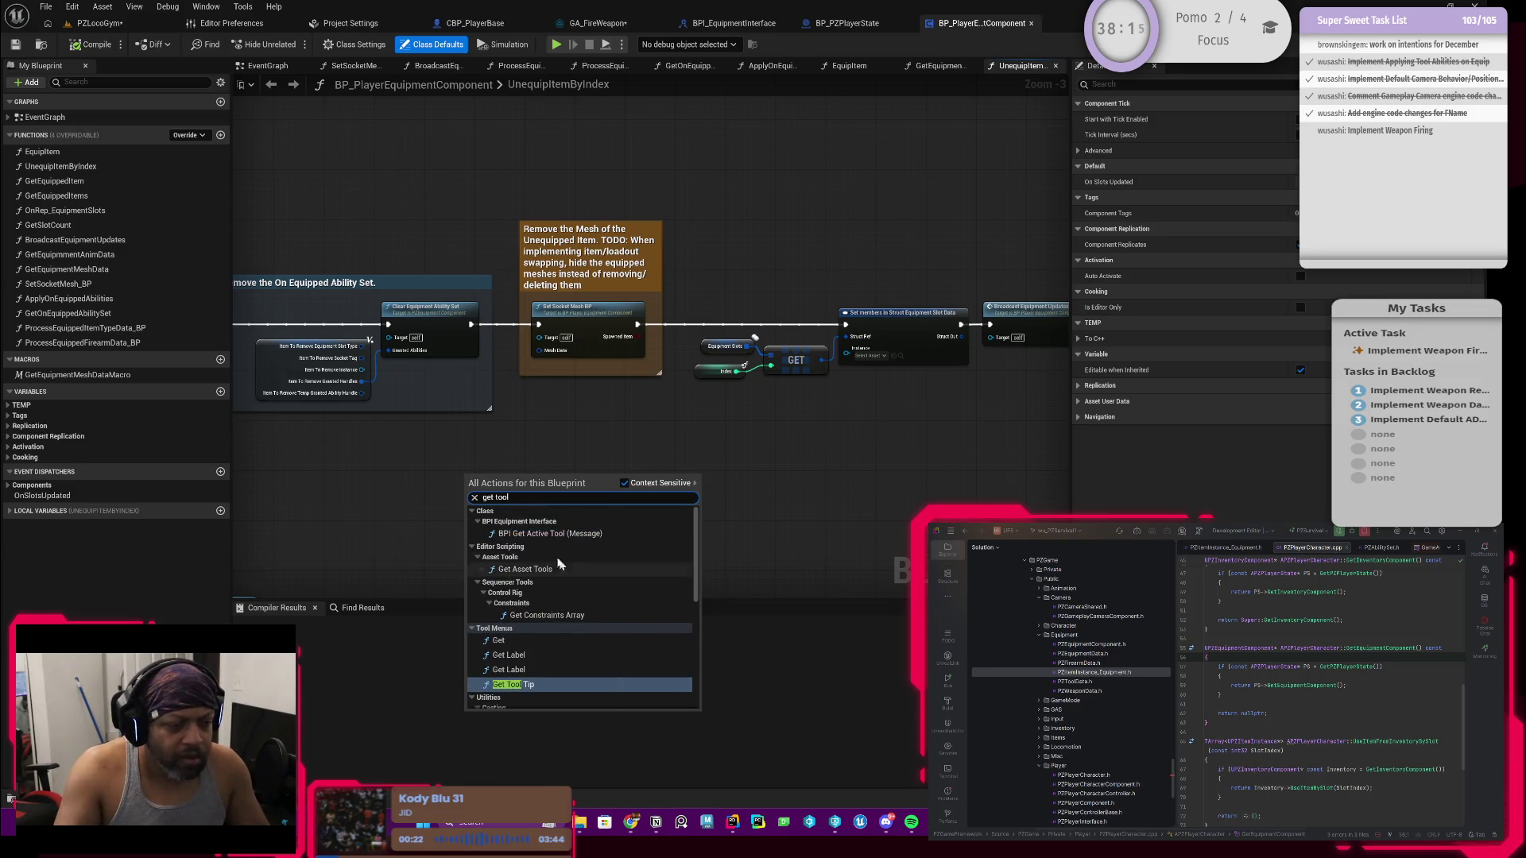
left_click(522, 443)
Step: Add a Get Equipped Item node from an 'equipped' search, then delete it
right_click(499, 448)
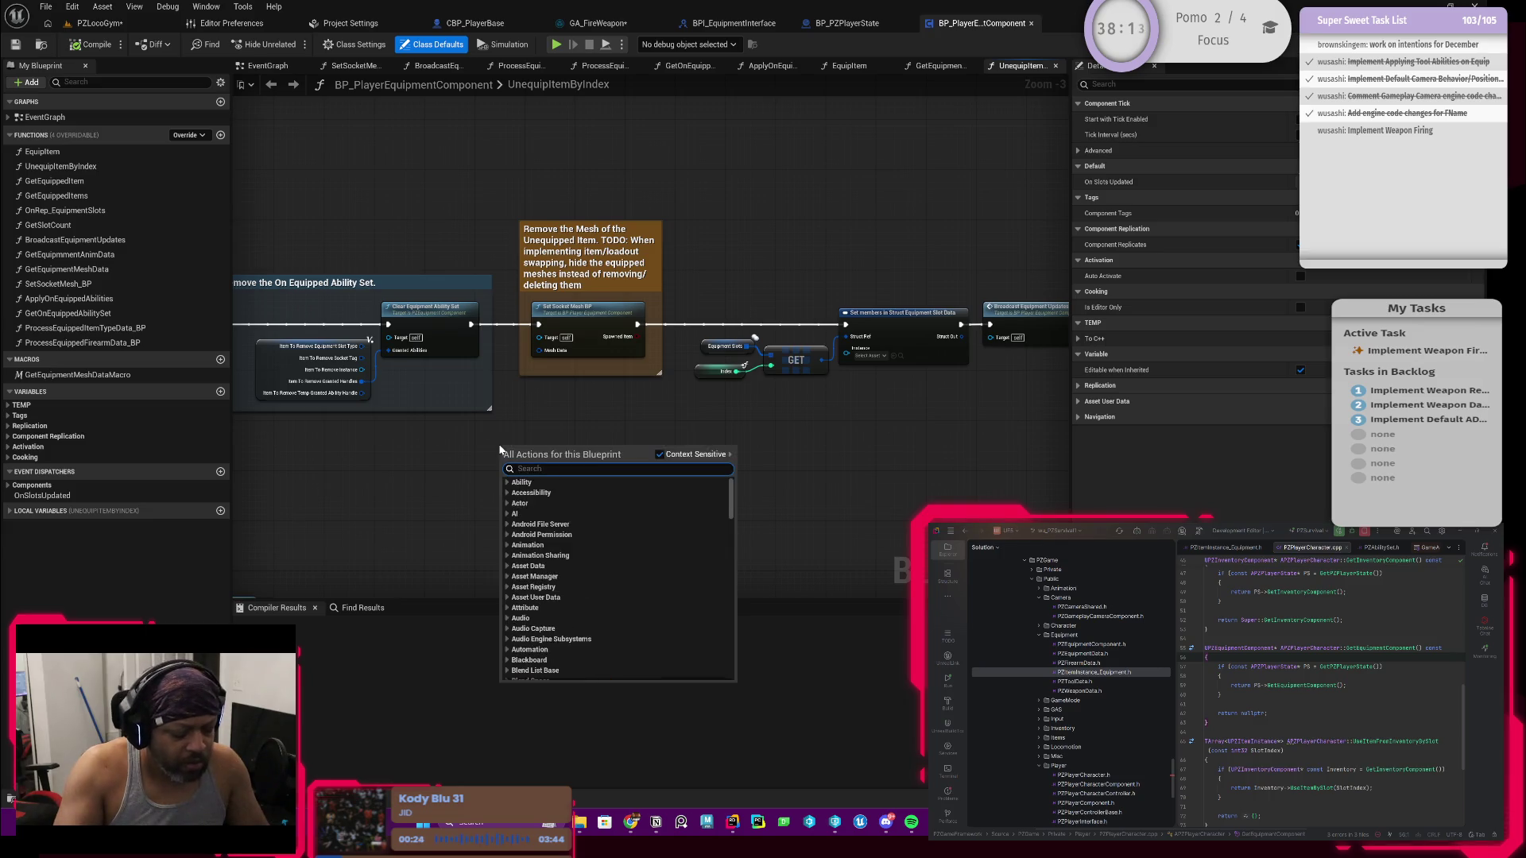
type("equipped")
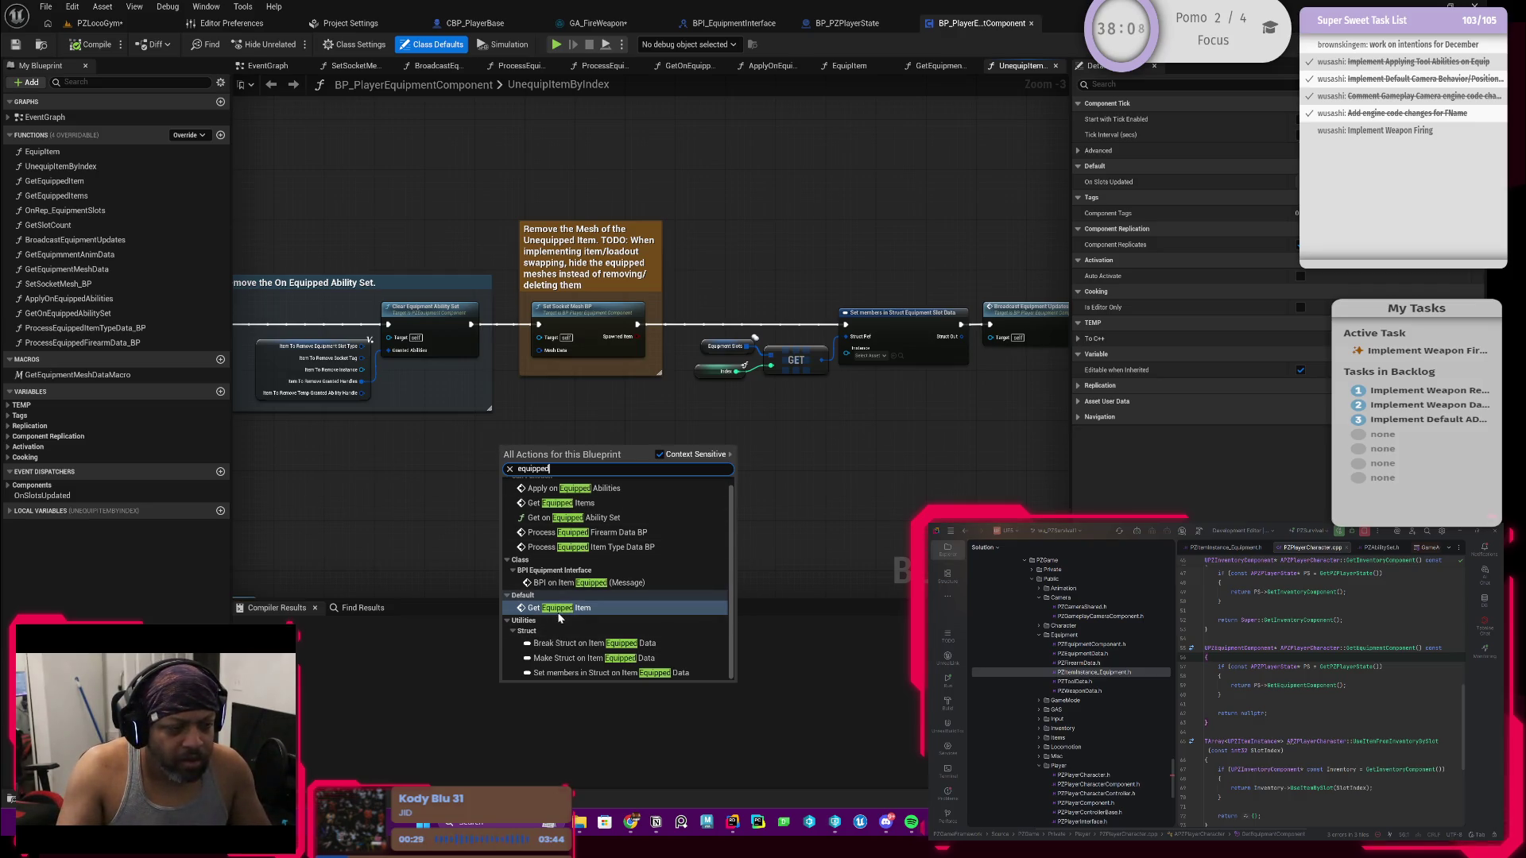
left_click(559, 608)
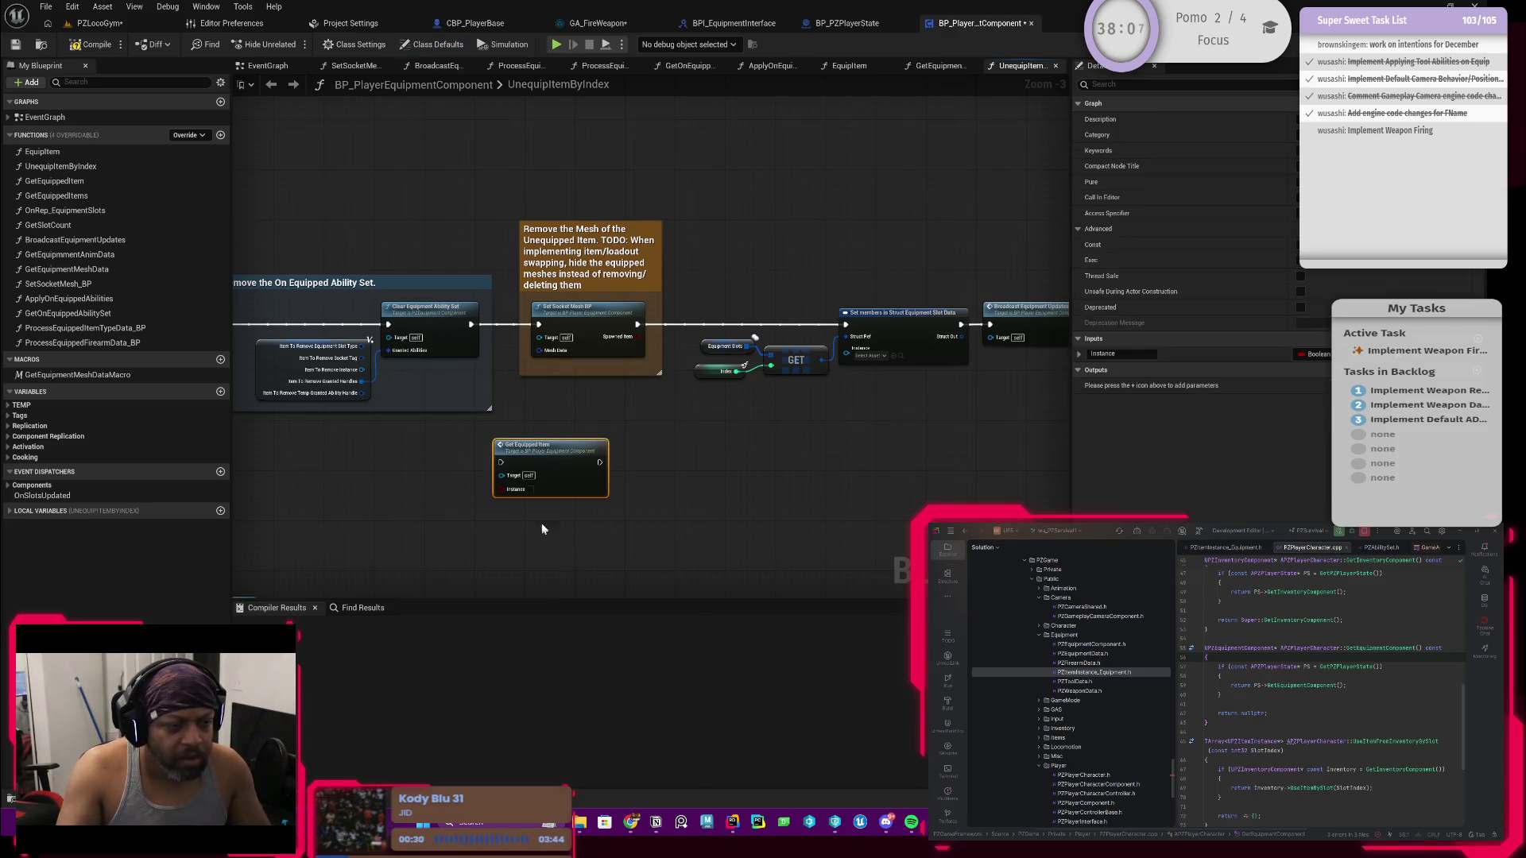
scroll(545, 509, "up", 3)
key("Delete")
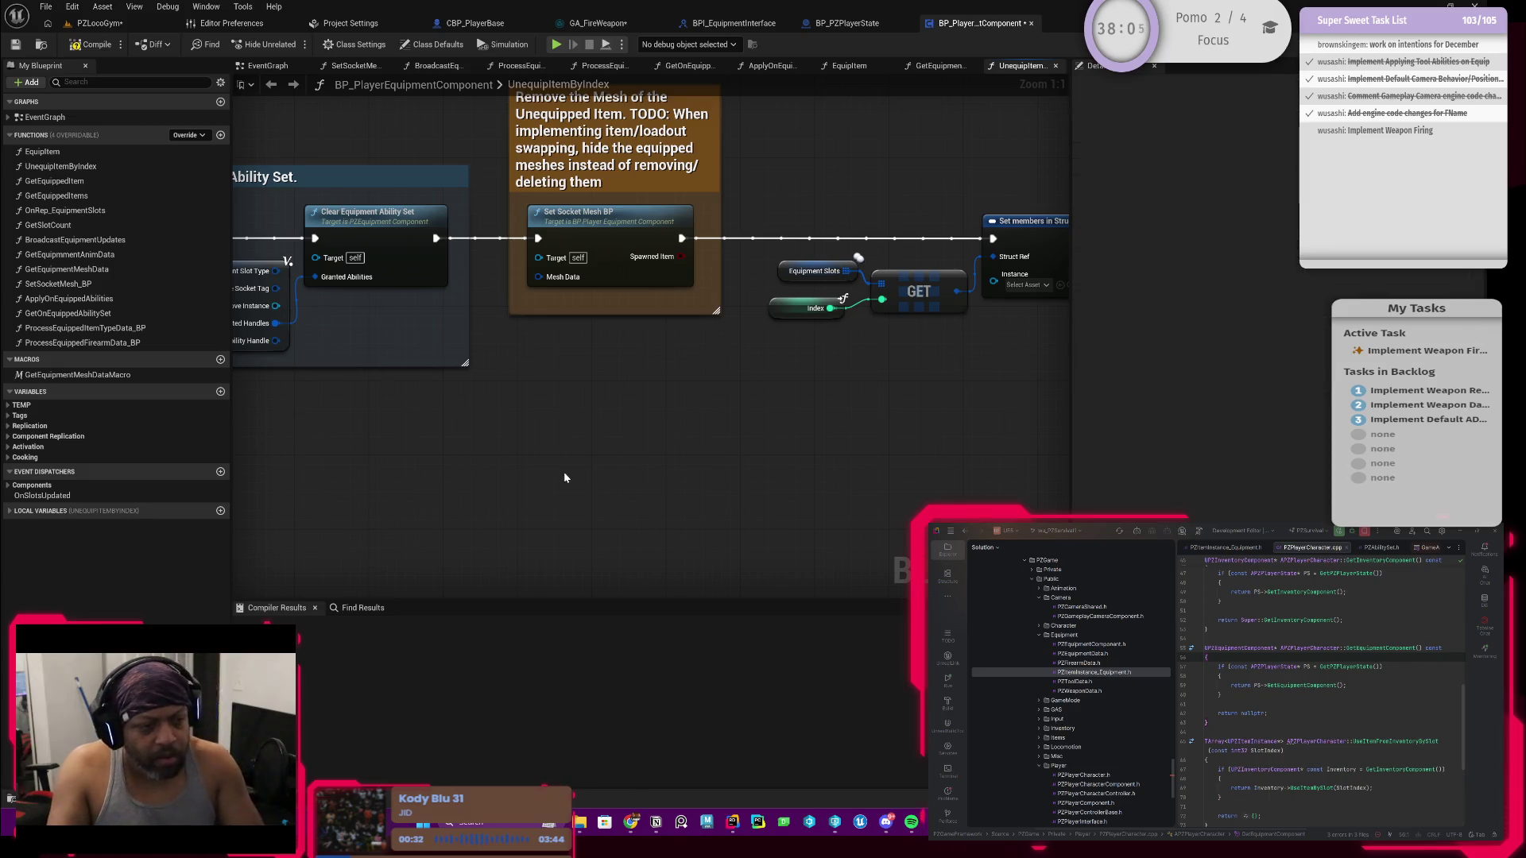
Step: Place a Get Equipped Items call node and open the GetEquippedItems function graph
right_click(565, 475)
type("get equippe")
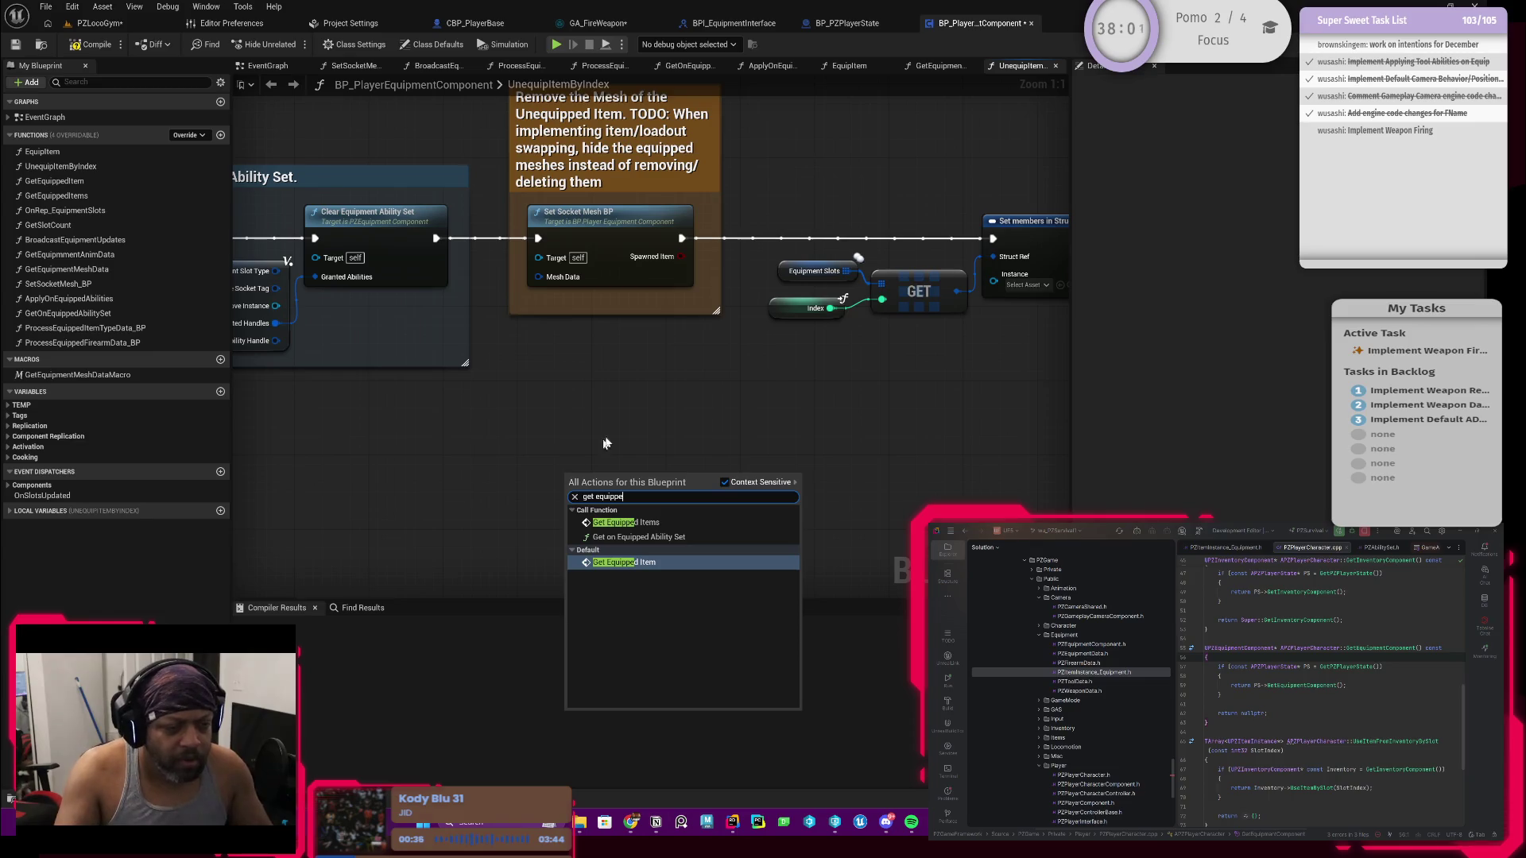
left_click(640, 523)
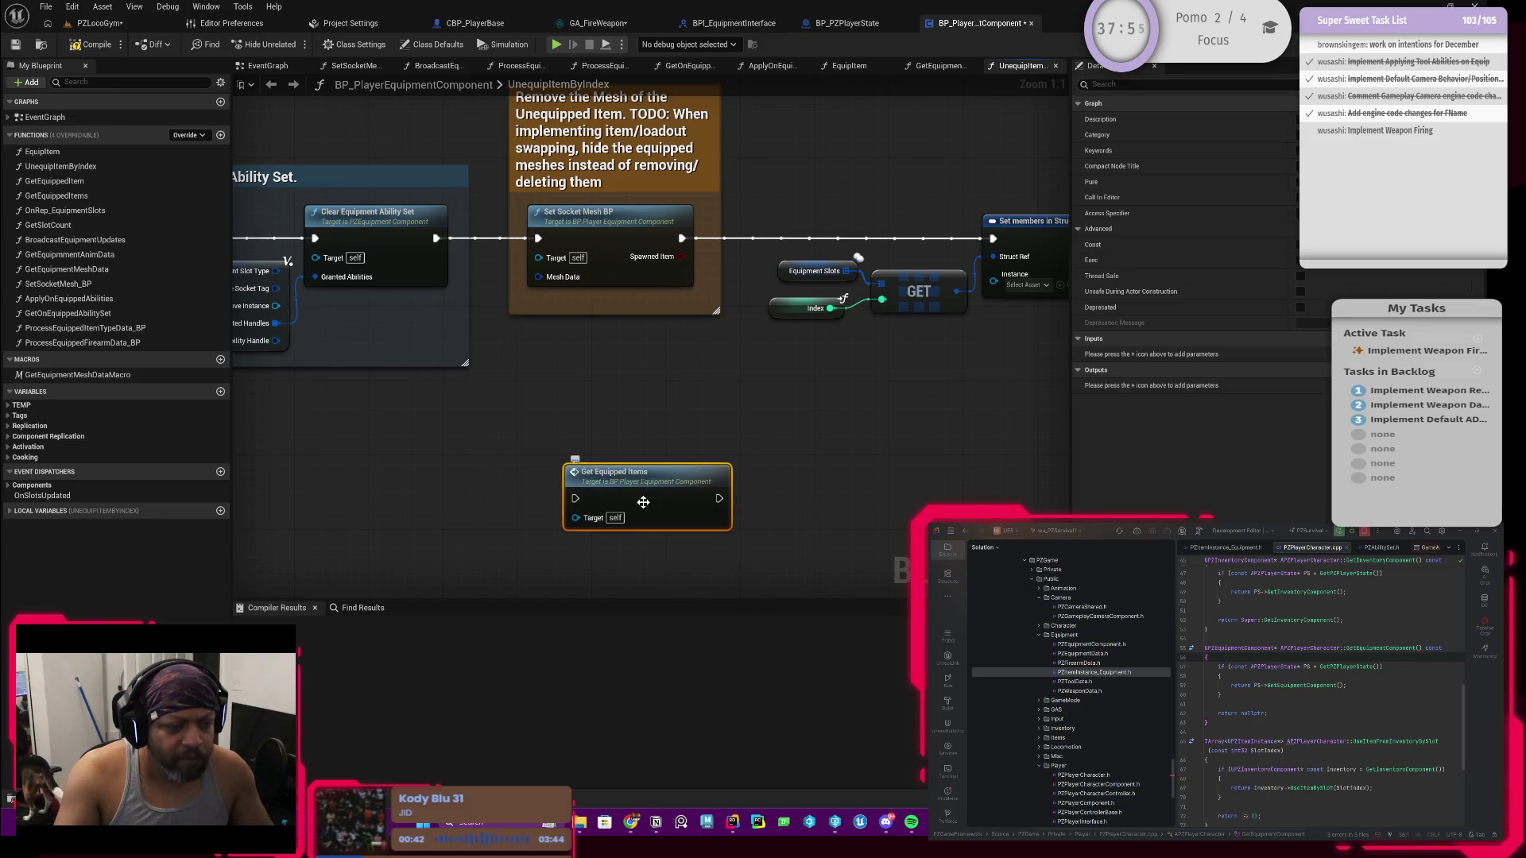
double_click(642, 502)
left_click(633, 338)
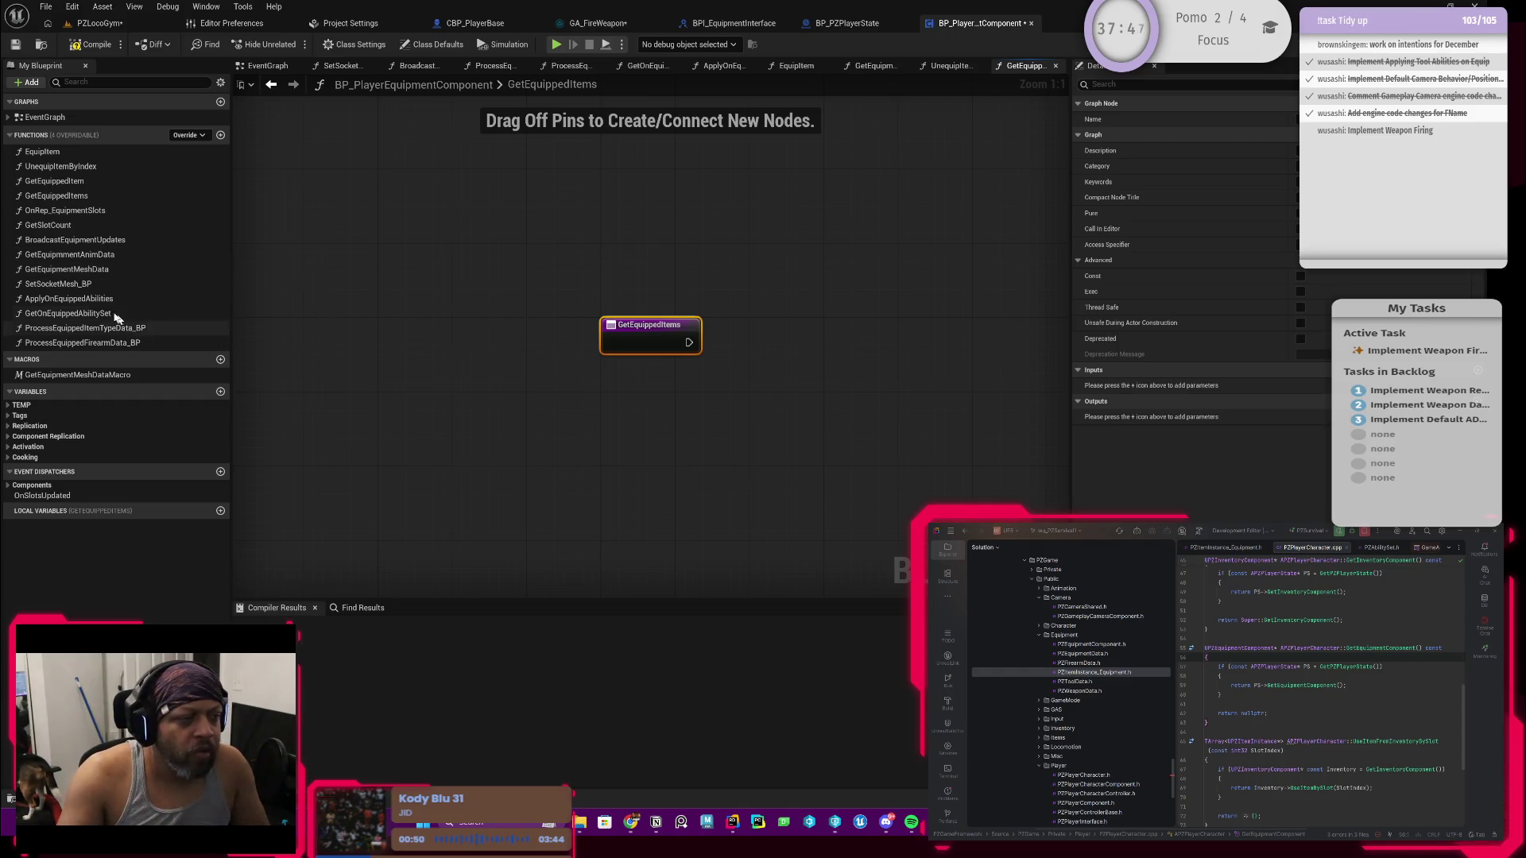
Step: In the GetEquippedItem function graph, add a NewParam output and mark the function Const
double_click(91, 183)
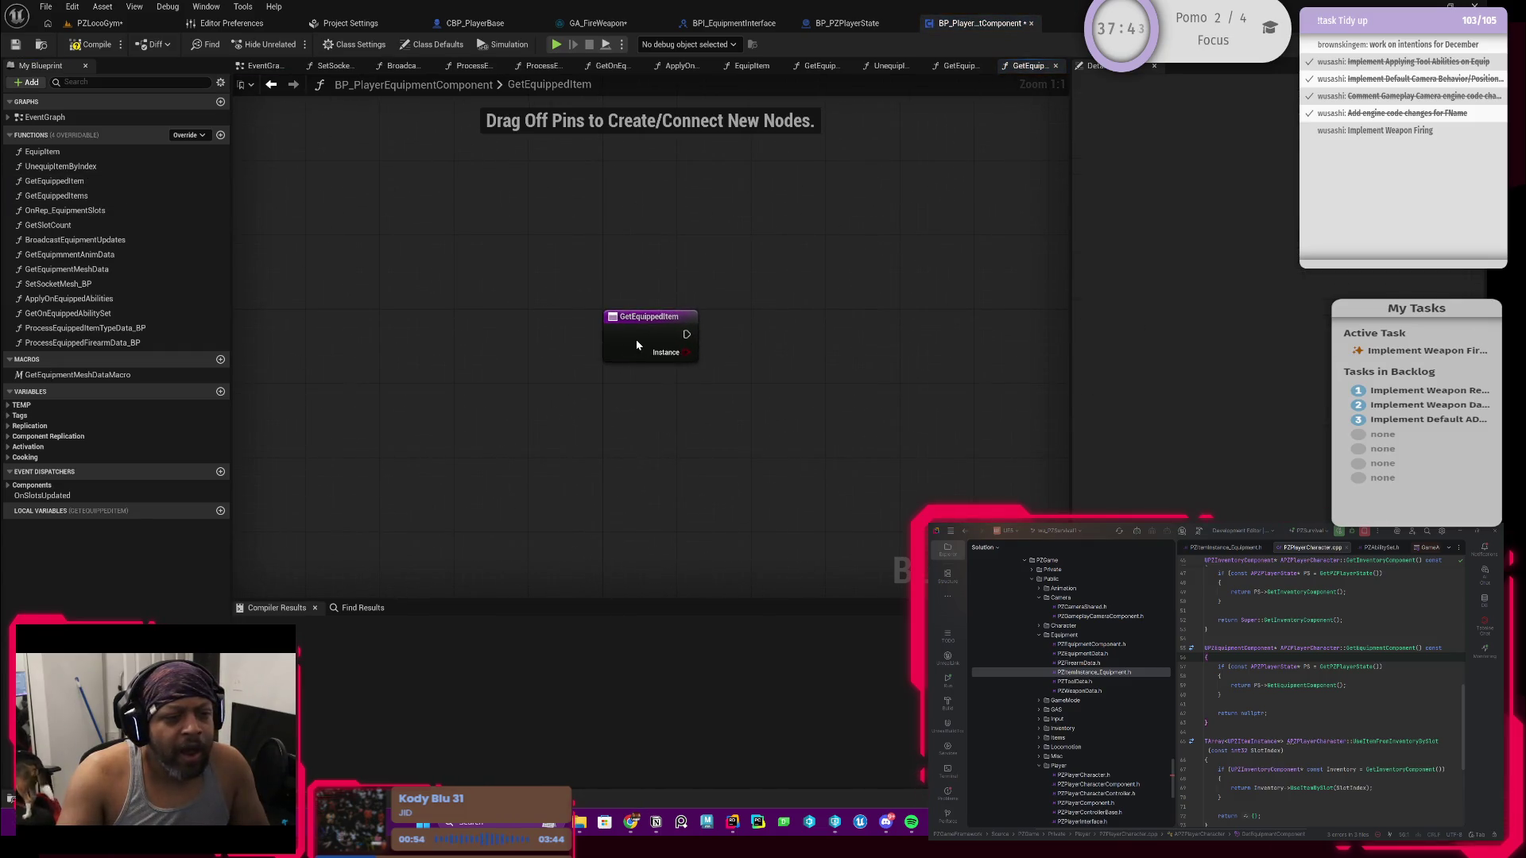
left_click(606, 338)
left_click(272, 85)
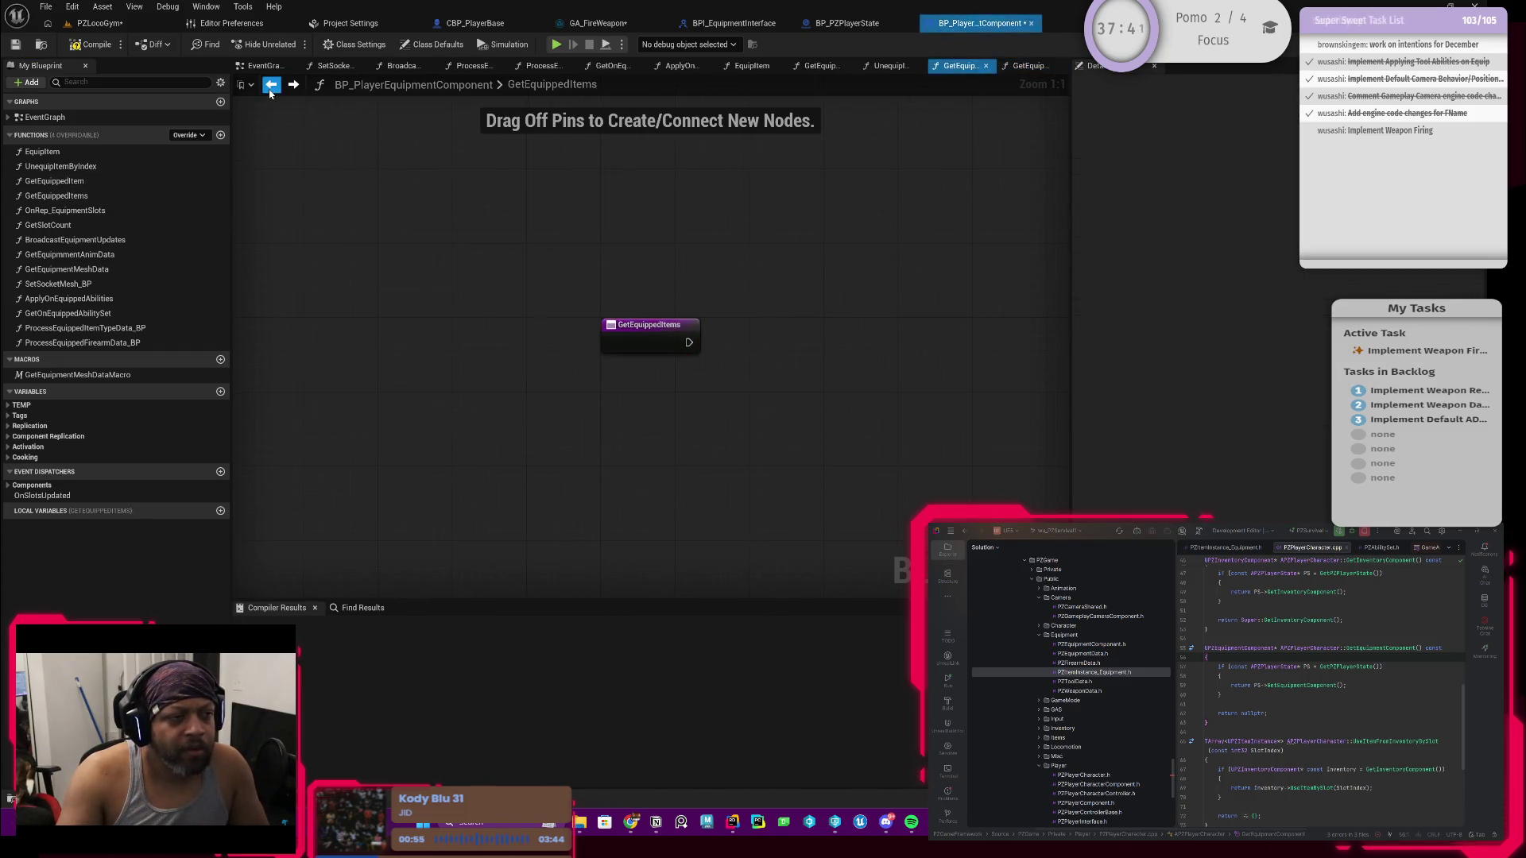
left_click(292, 86)
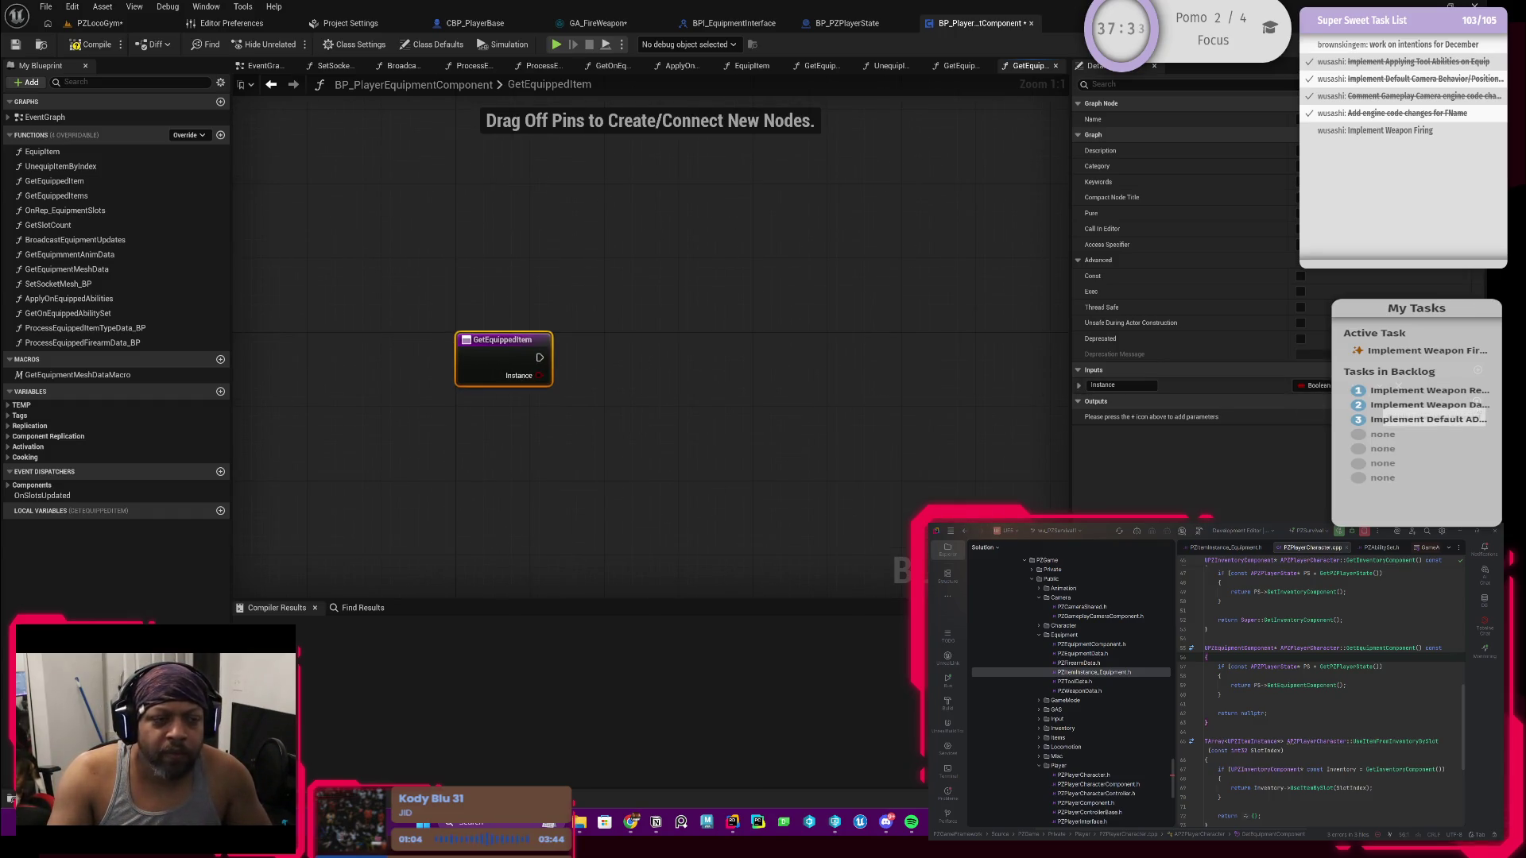
left_click(1477, 402)
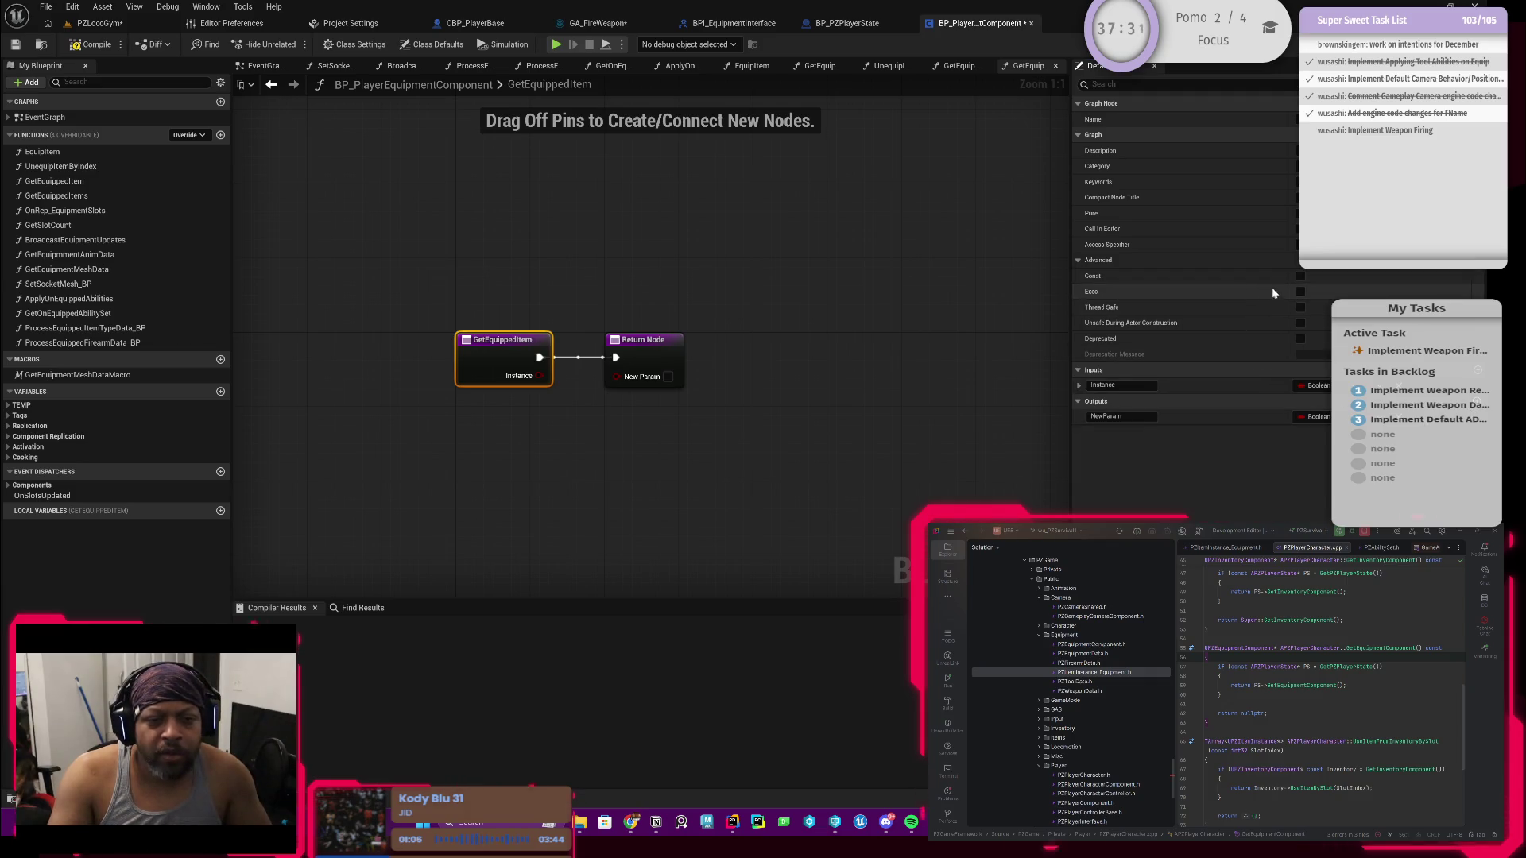
left_click(1301, 276)
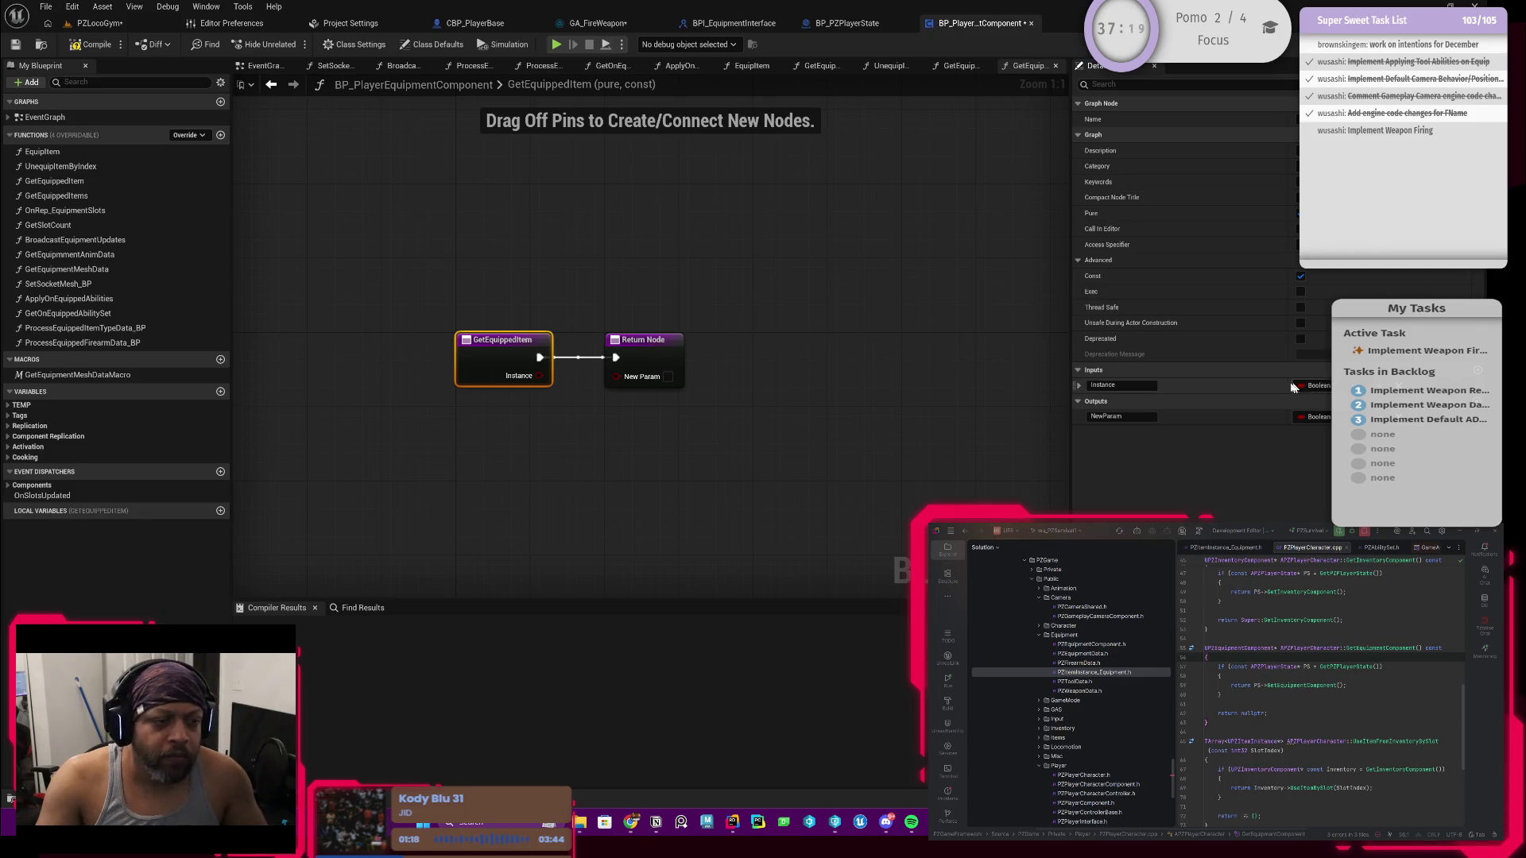
Step: Set the NewParam output type to a PZ Item Instance object reference
left_click(1325, 418)
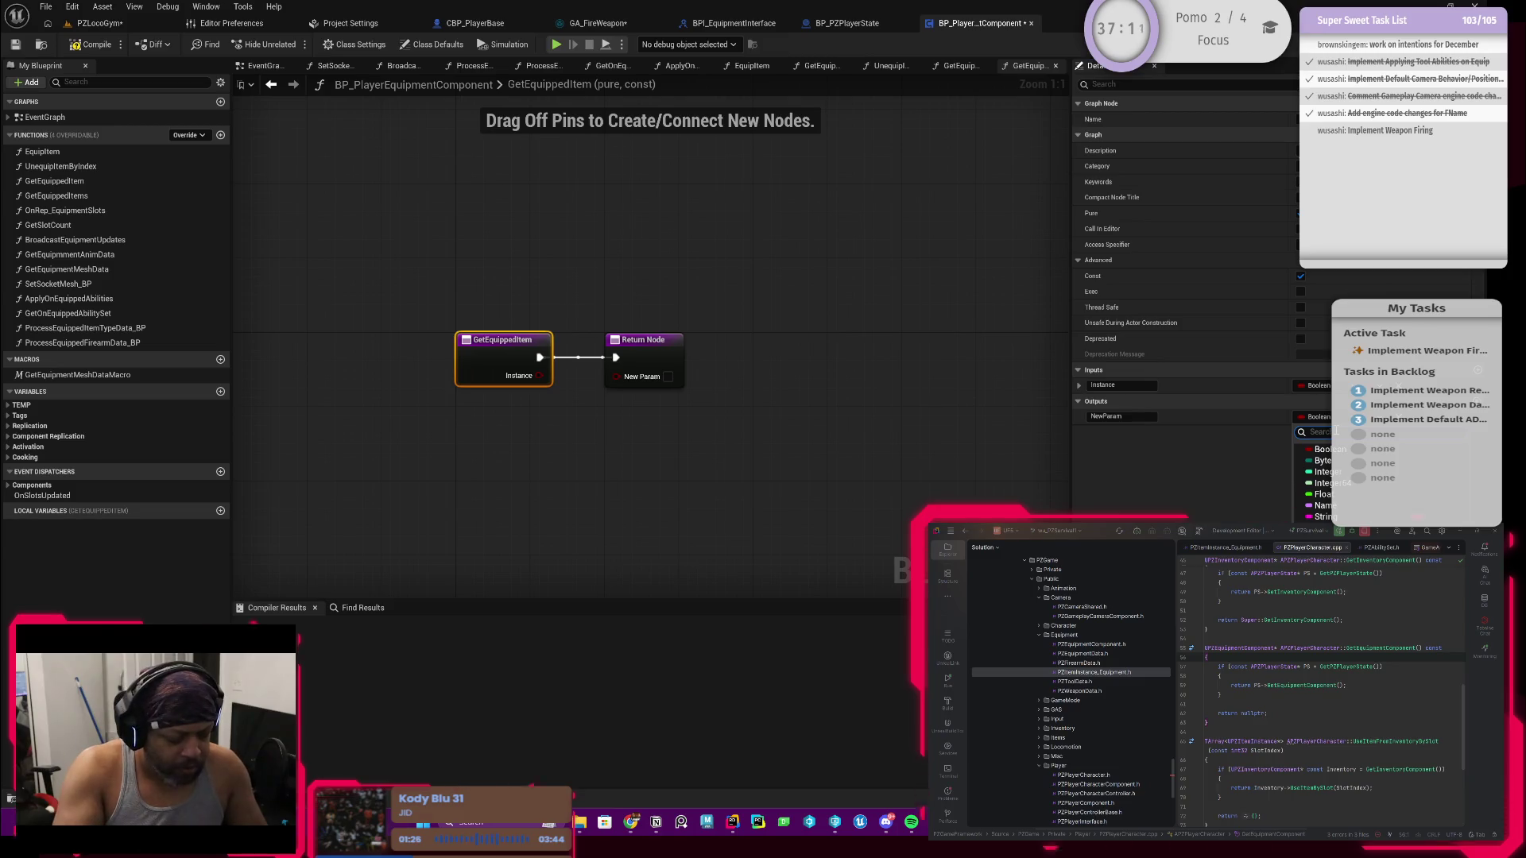
type("PZe")
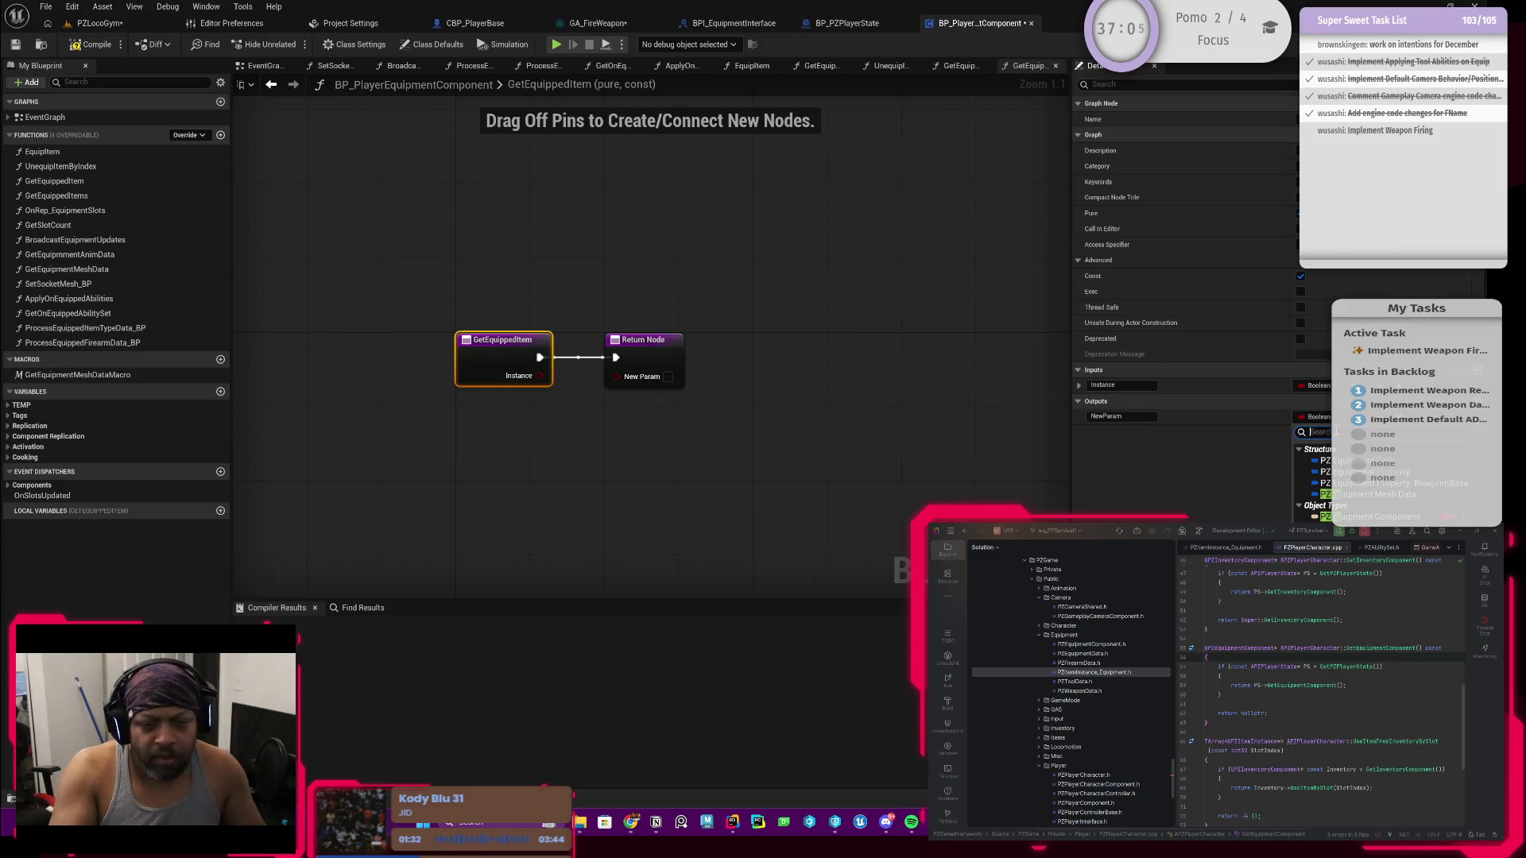
type("equi")
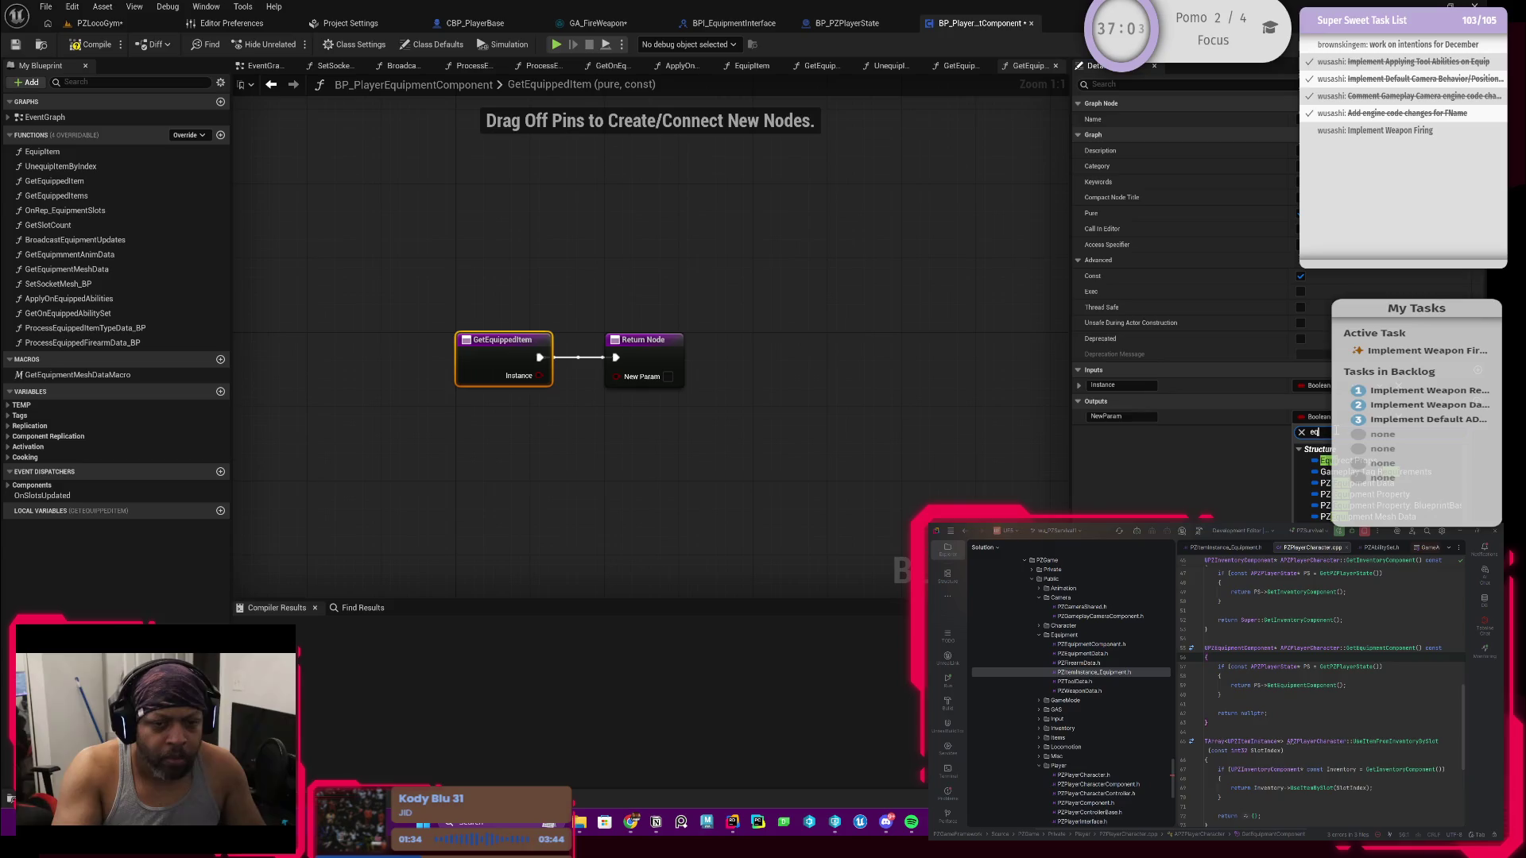
key("BackSpace")
key("BackSpace")
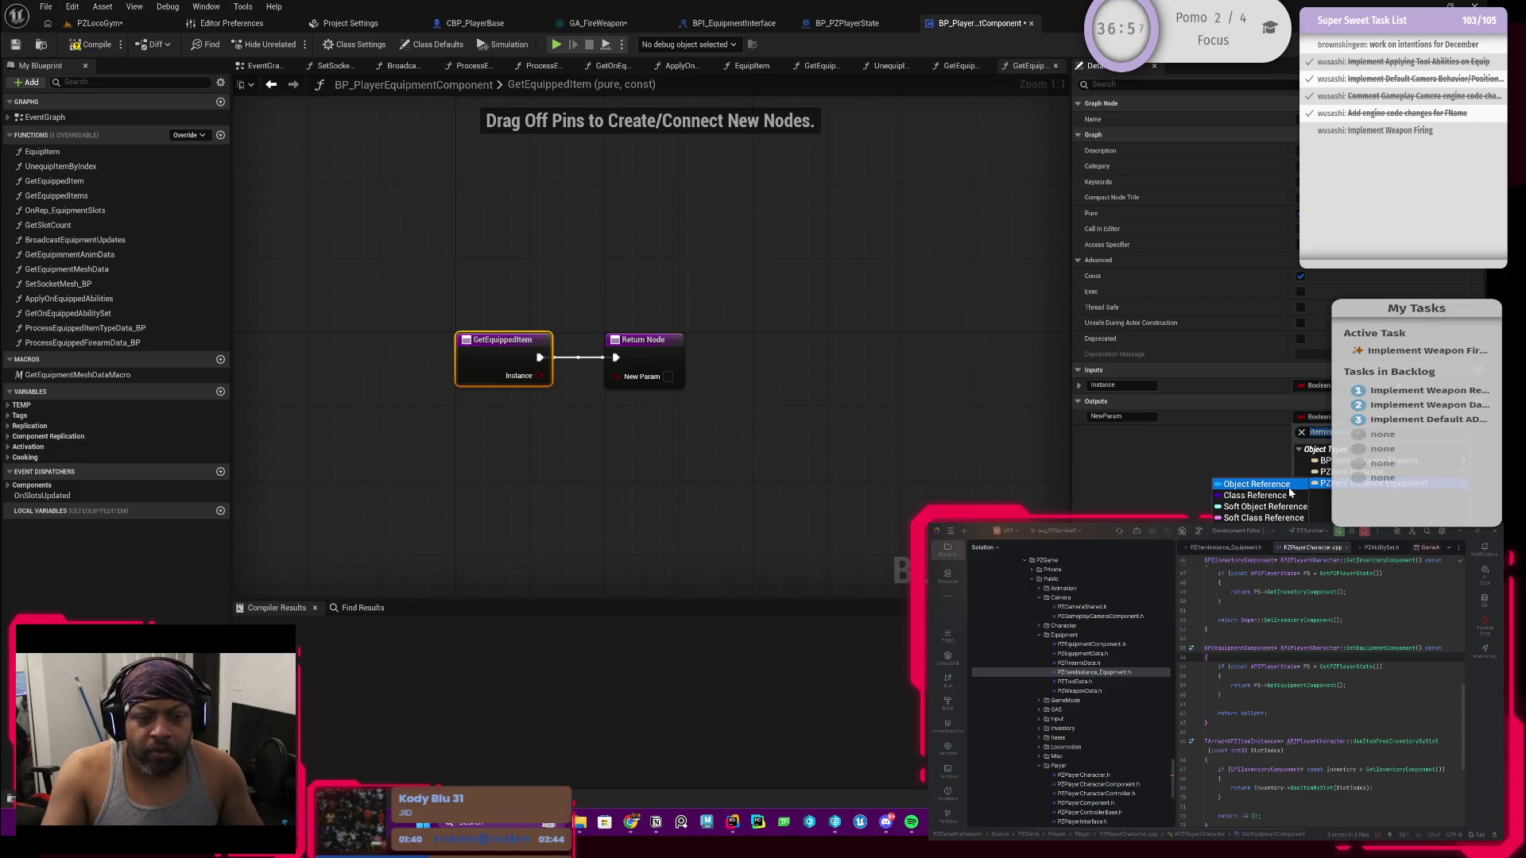
left_click(1289, 483)
Step: Rename the output to 'EquippedItem' and erase the Instance input's name
left_click(1121, 415)
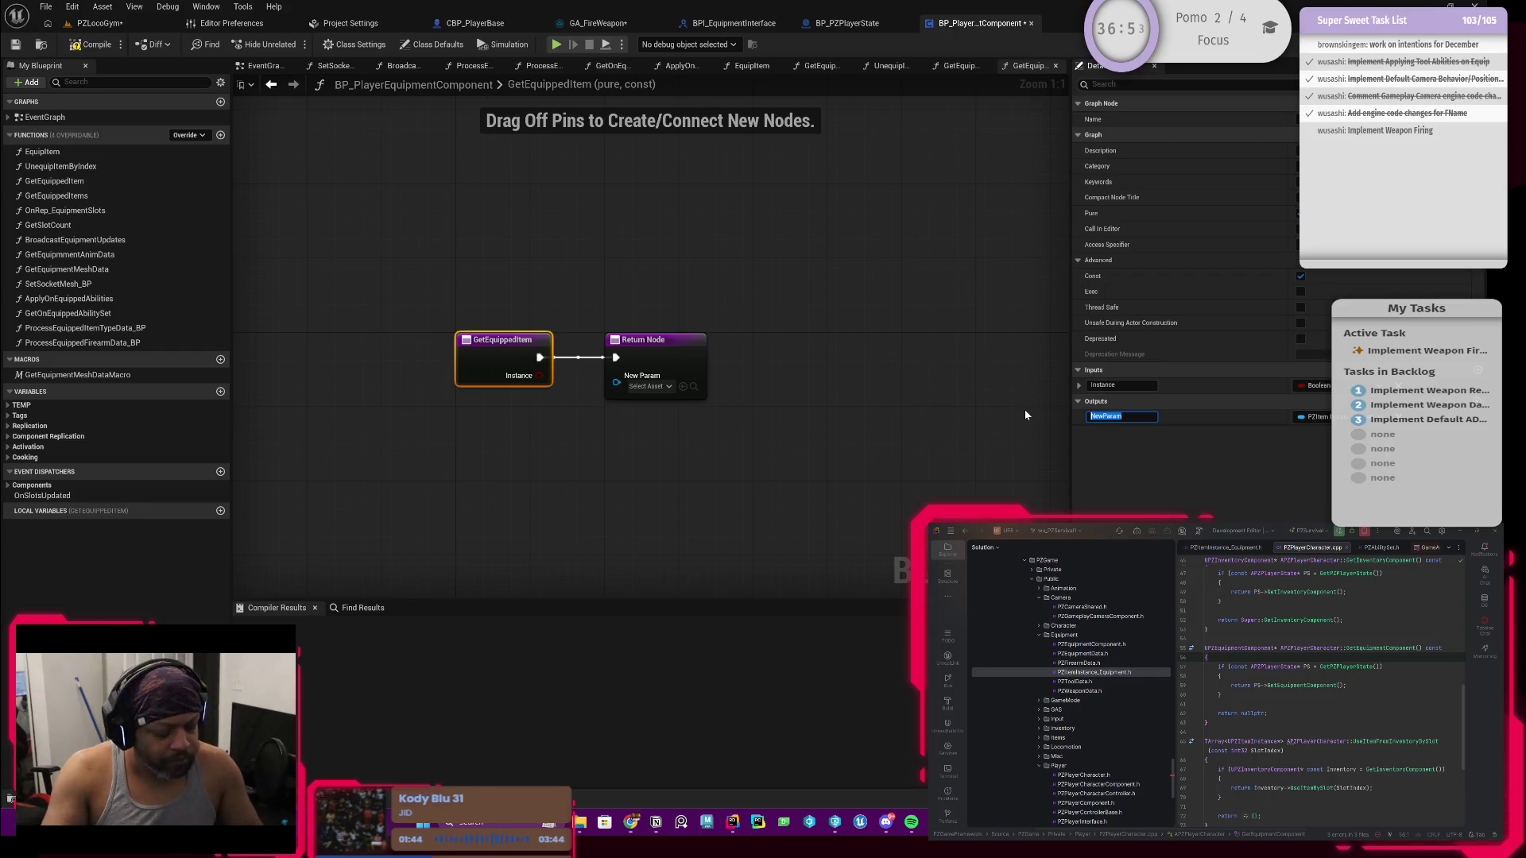
type("Equipped")
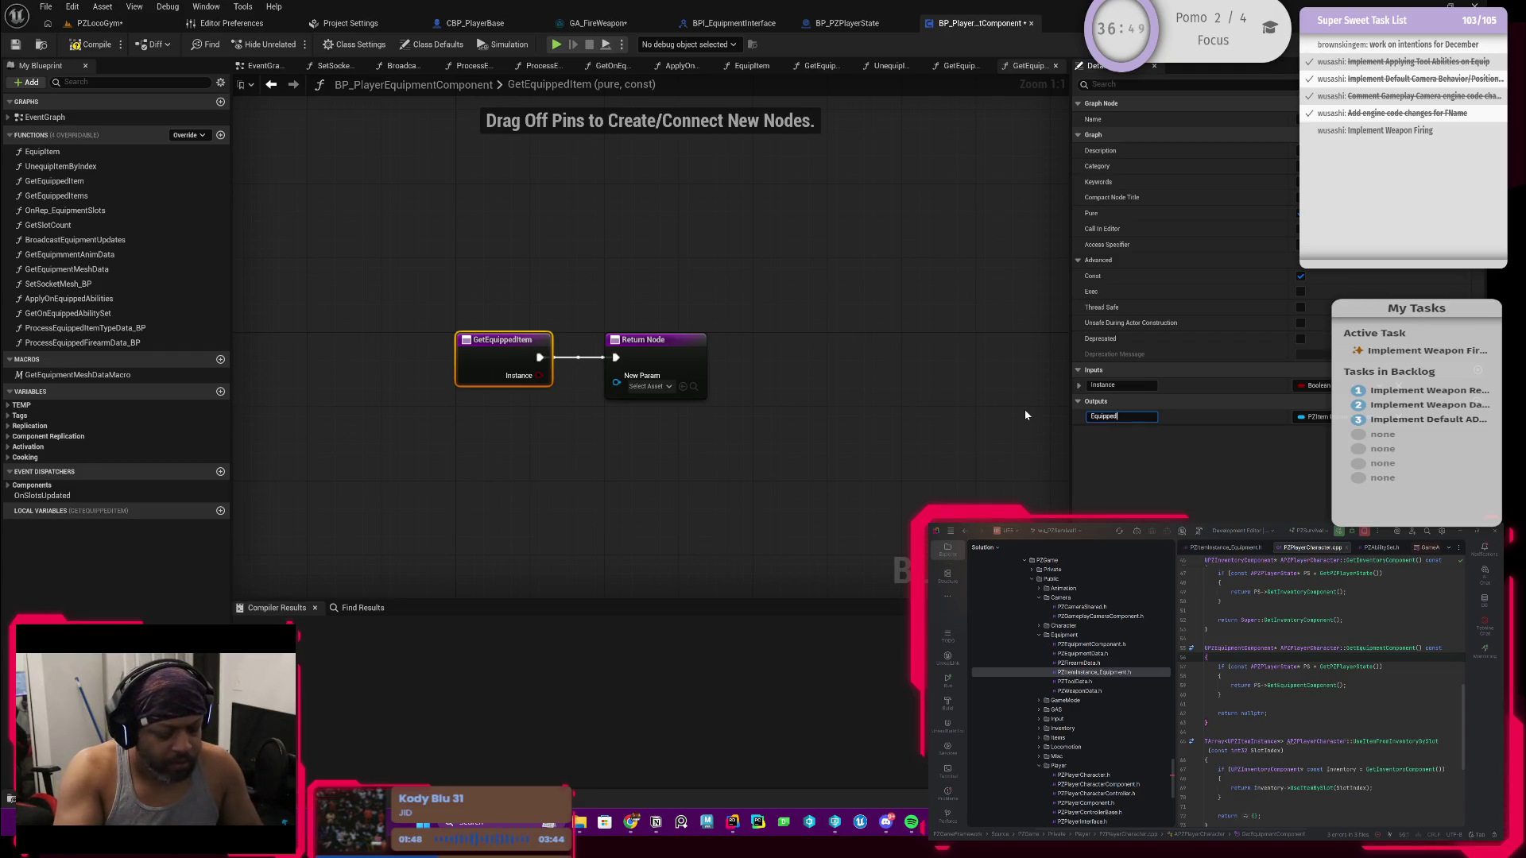
type("Item")
key("Return")
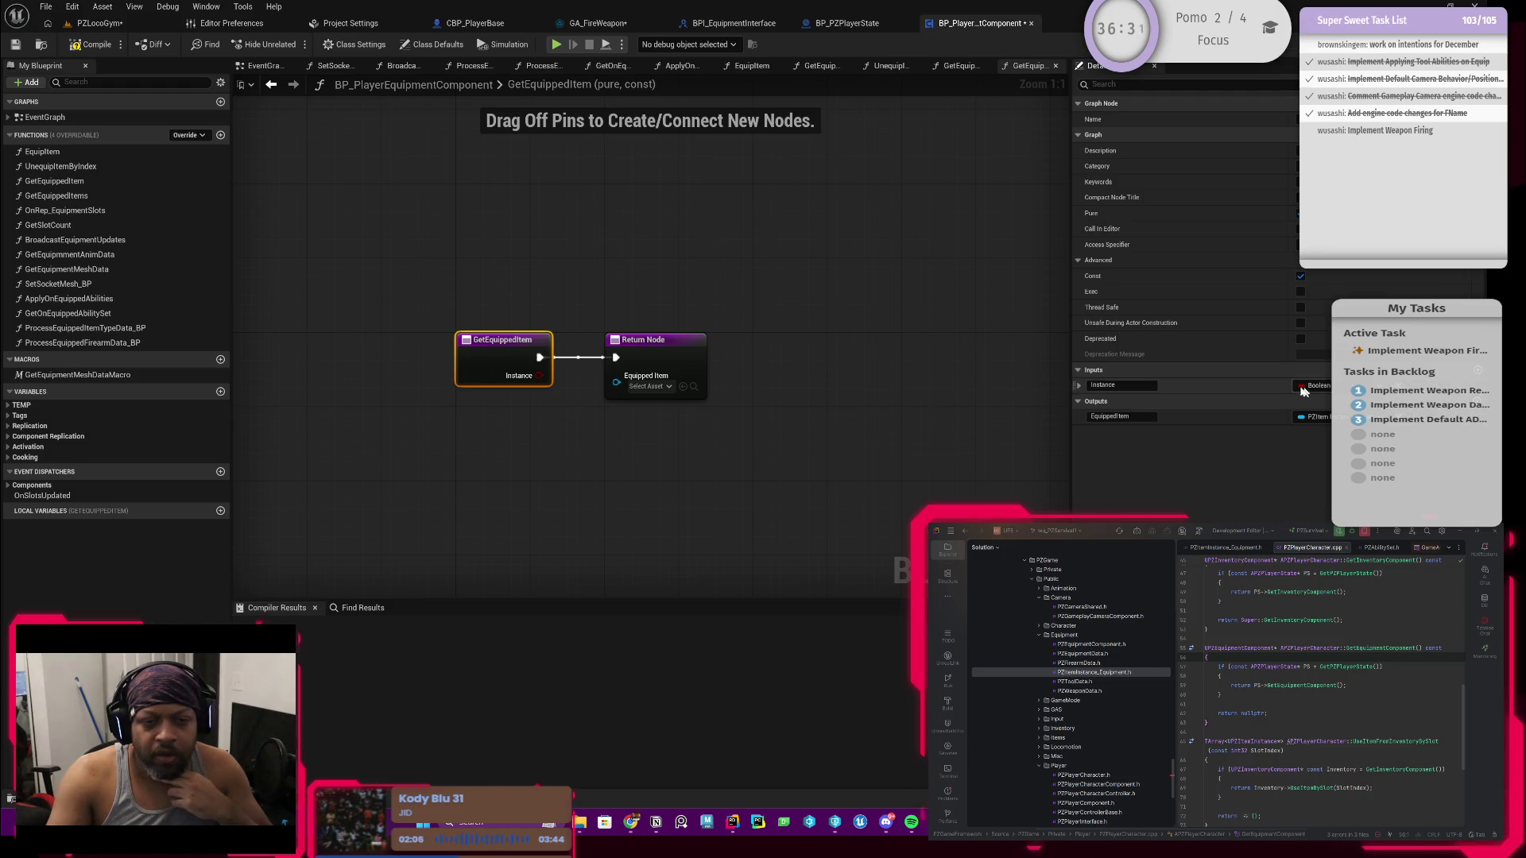
left_click(1122, 386)
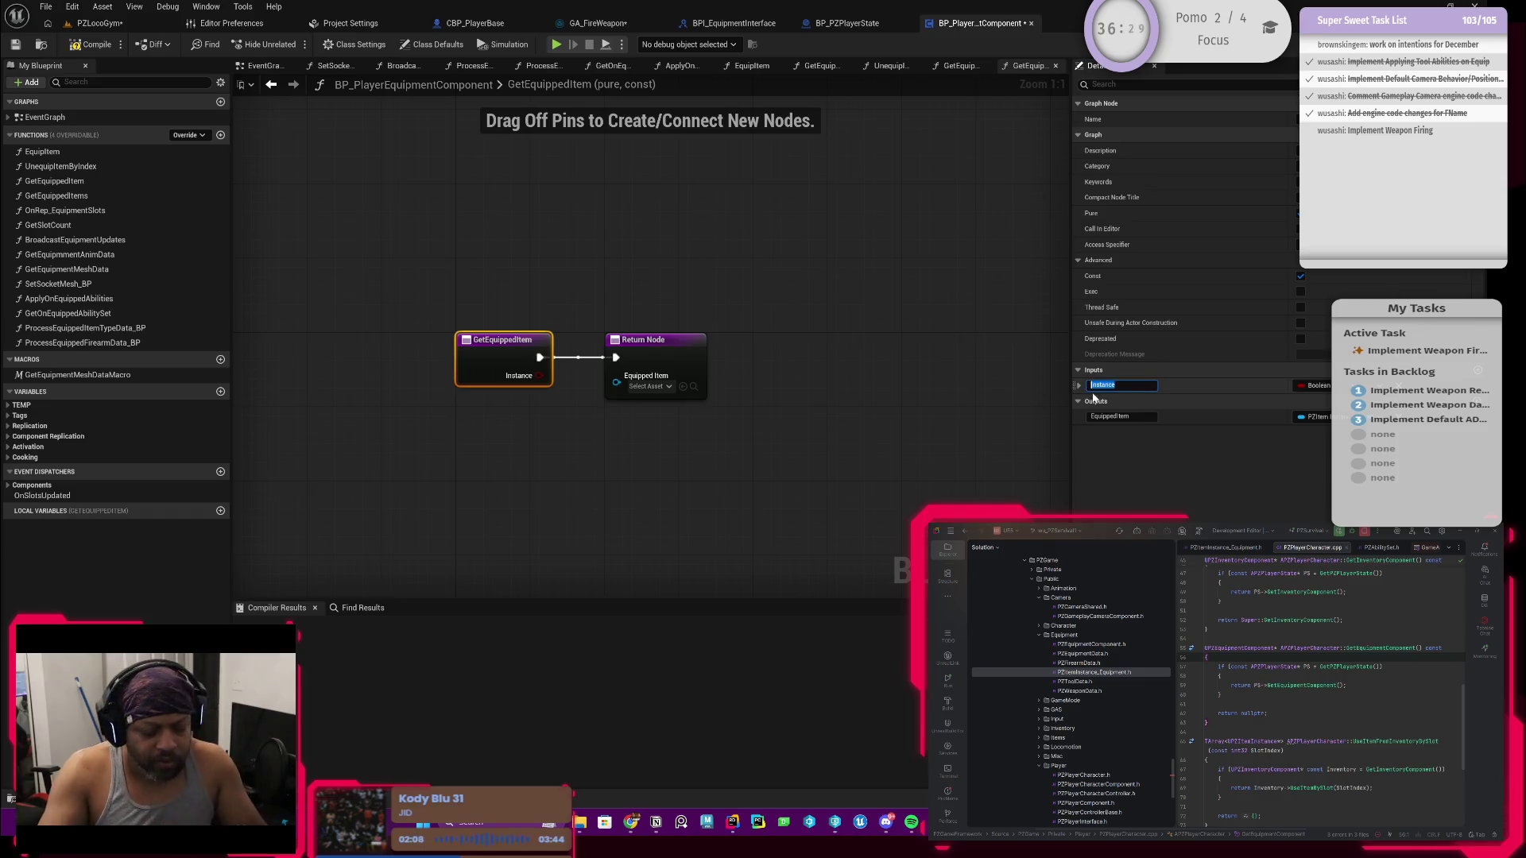
key("BackSpace")
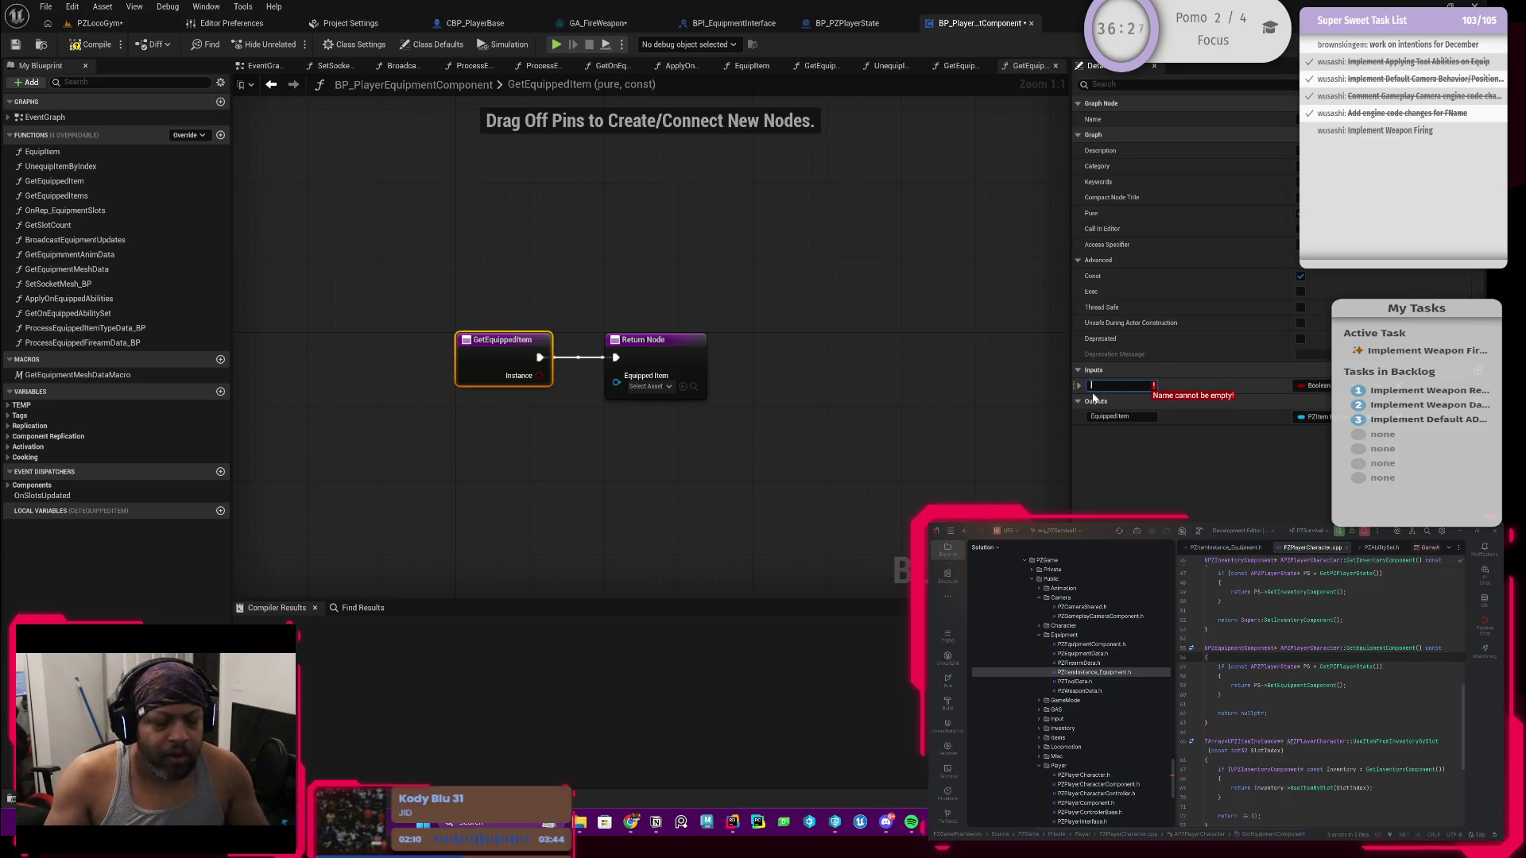